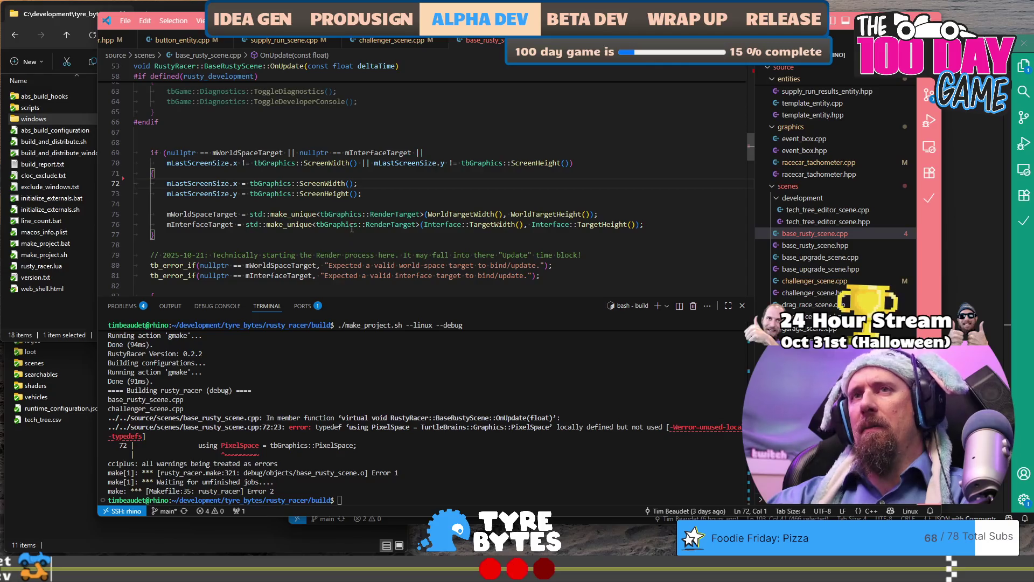
Check the modified files with git st, rerun ./make_project.sh --linux --debug, and start hunk-by-hunk staging.
text(git st)
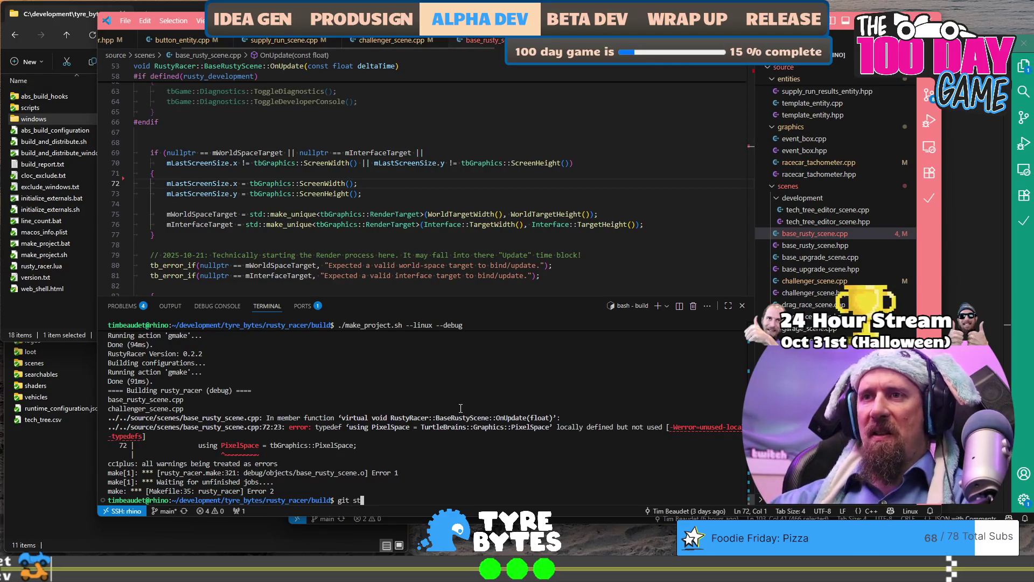
key(Return)
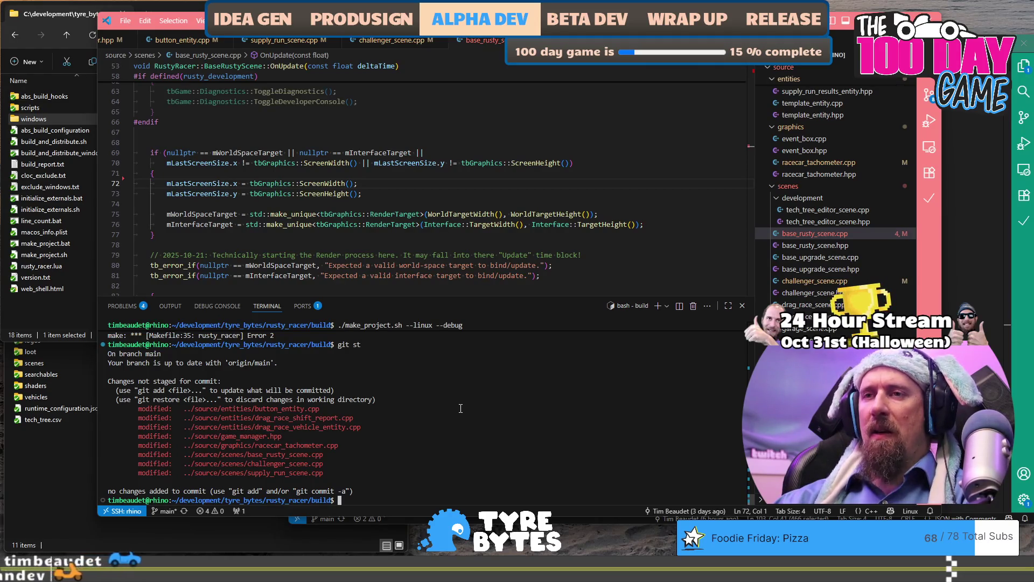
text(git st)
key(Up)
key(Up)
key(Return)
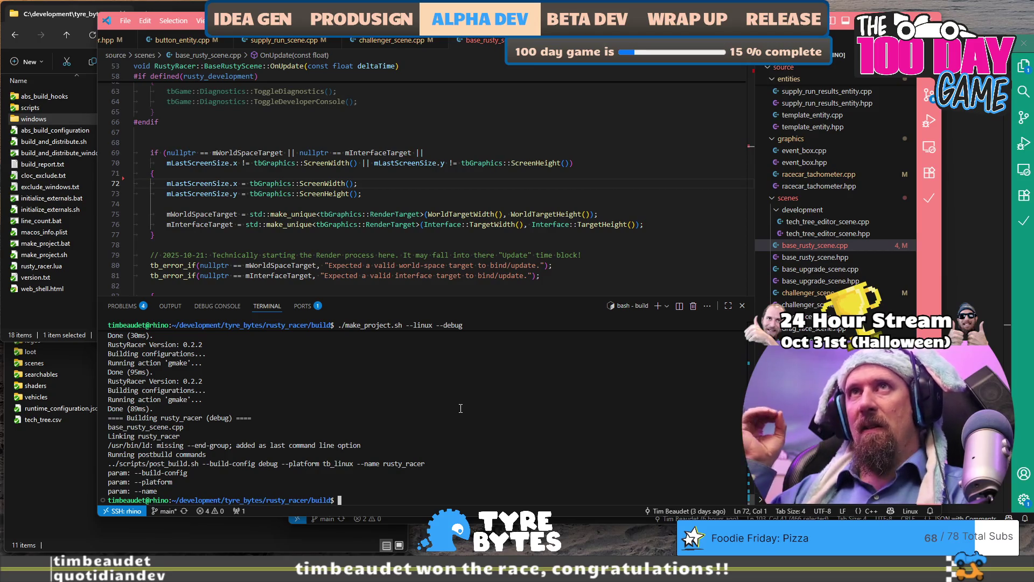
text(git ap)
key(Return)
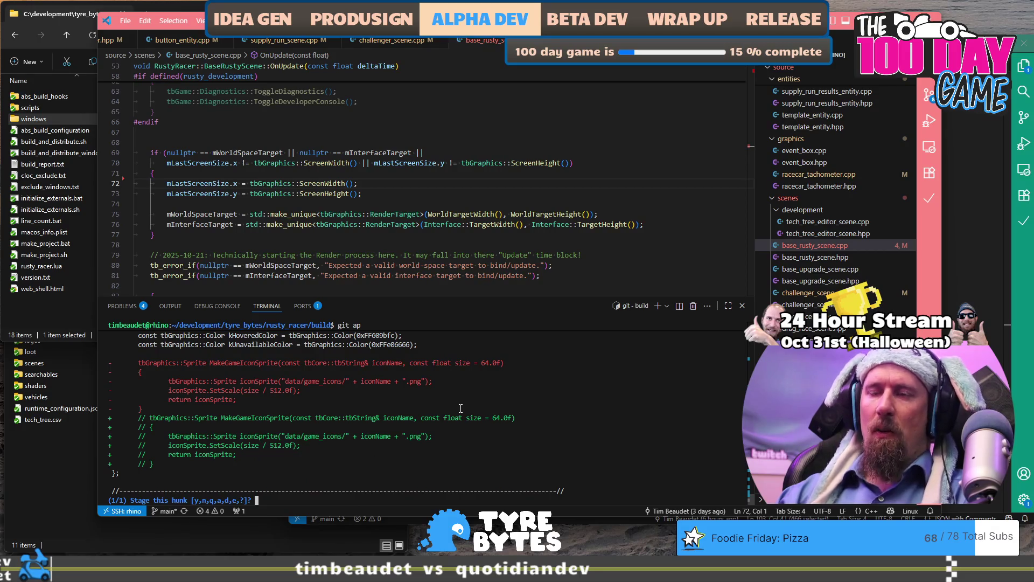
Stage the button_entity, drag_race_vehicle_entity, game_manager.hpp and racecar_tachometer hunks.
key(Return)
text(y)
key(Return)
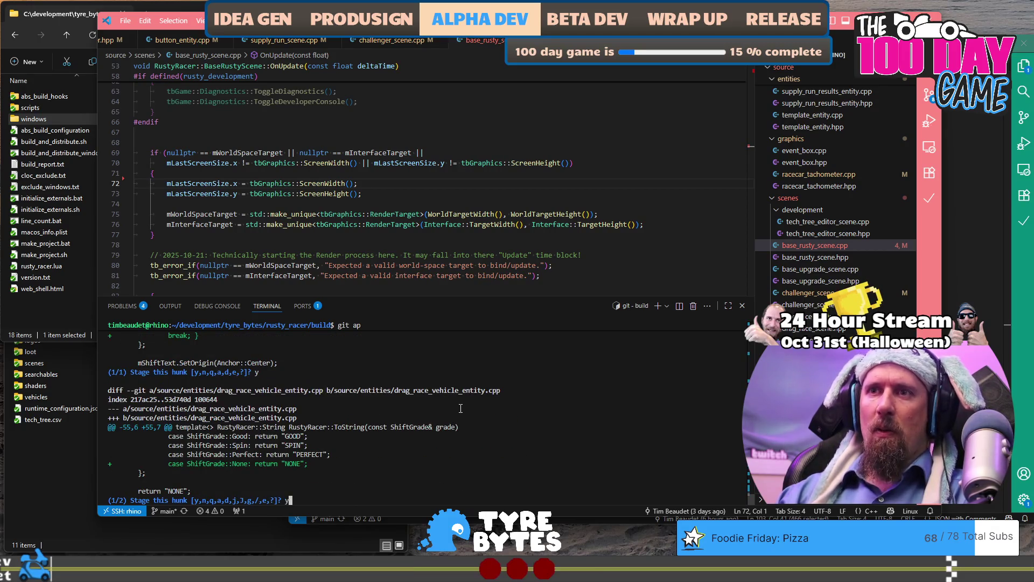
text(y)
key(Return)
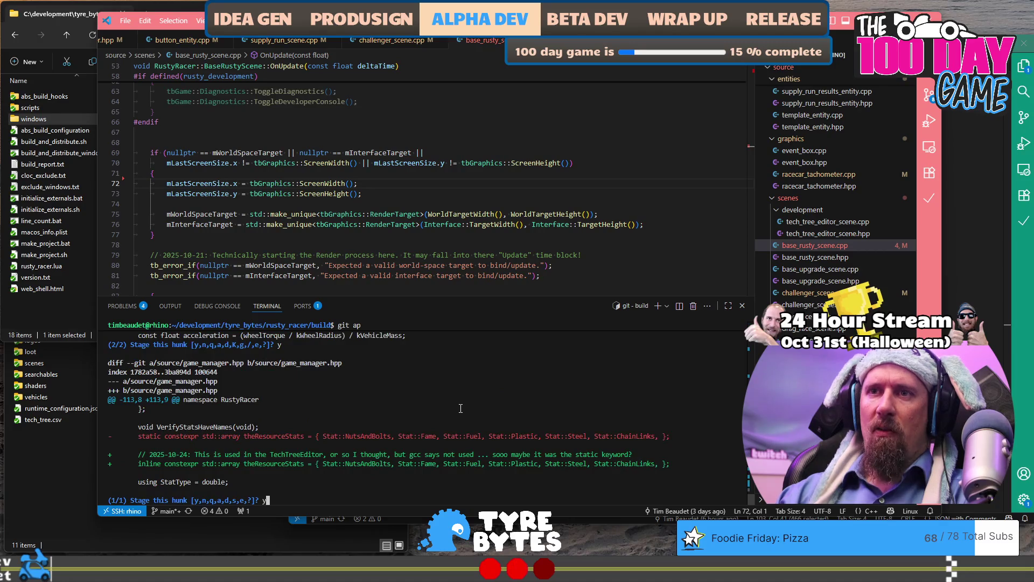
key(Return)
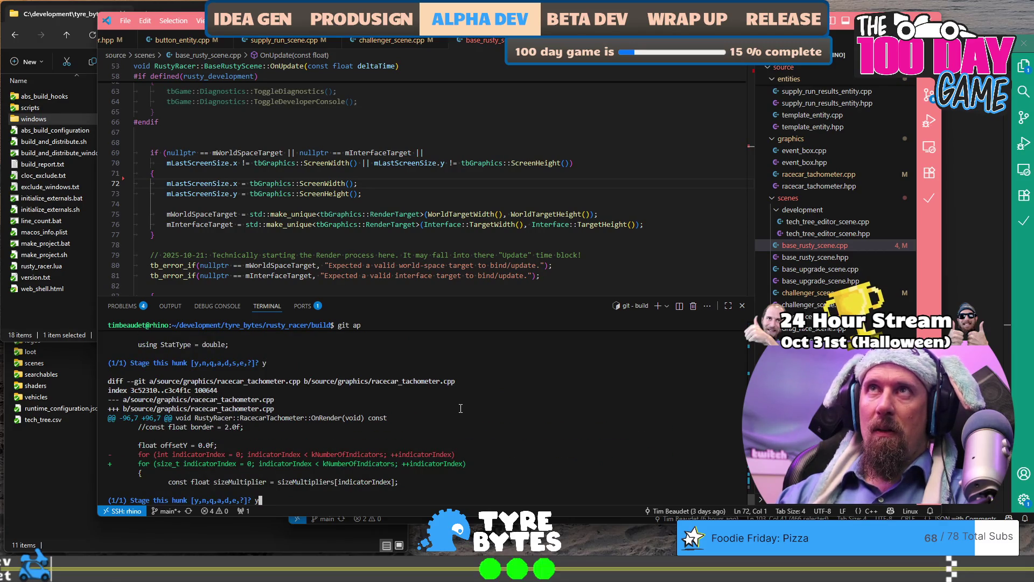
key(Return)
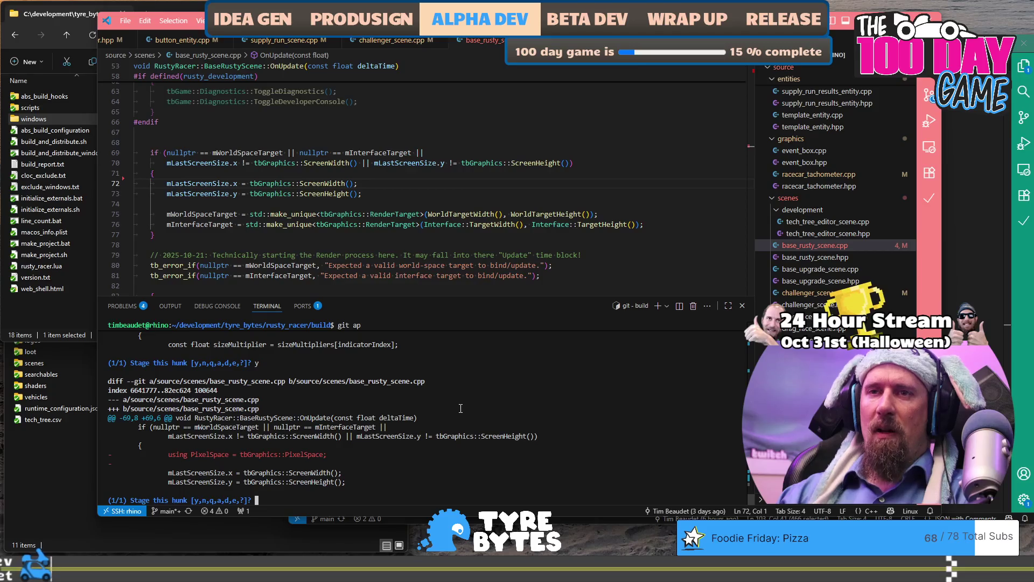
Stage the base_rusty_scene.cpp hunk and every challenger_scene.cpp hunk.
key(Return)
key(Return)
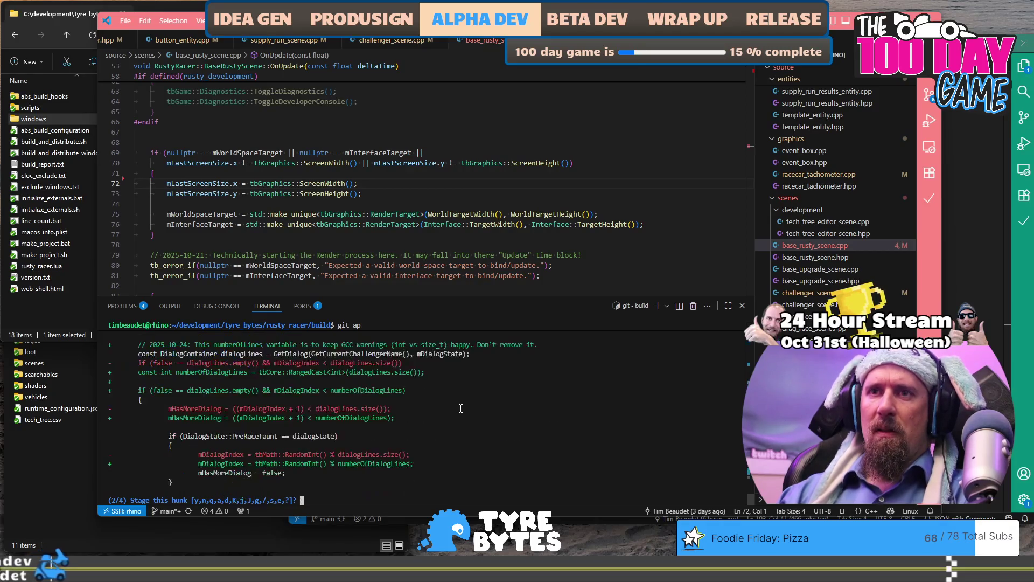
text(y)
key(Return)
text(y)
key(Return)
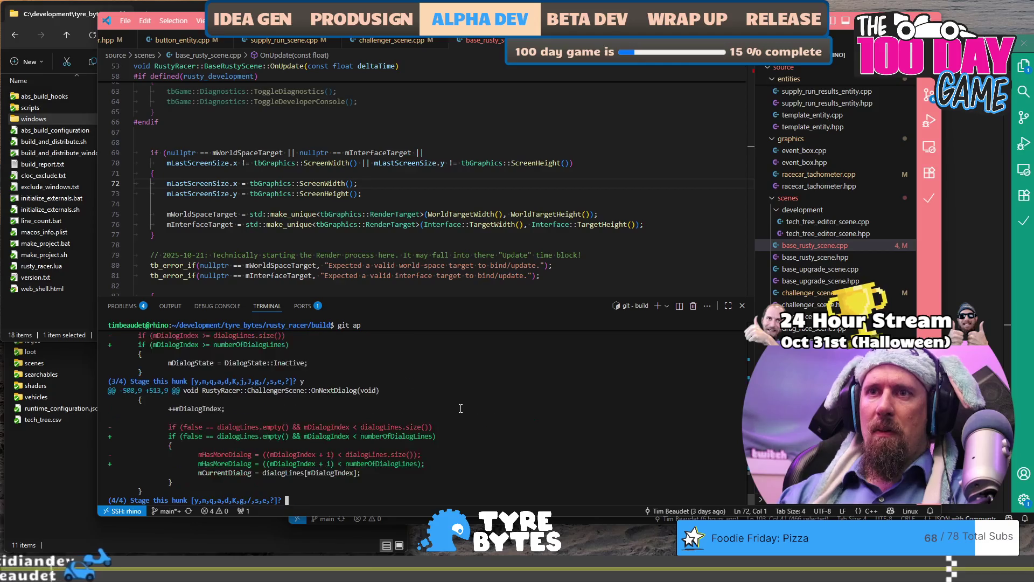
text(y)
key(Return)
text(y)
key(Return)
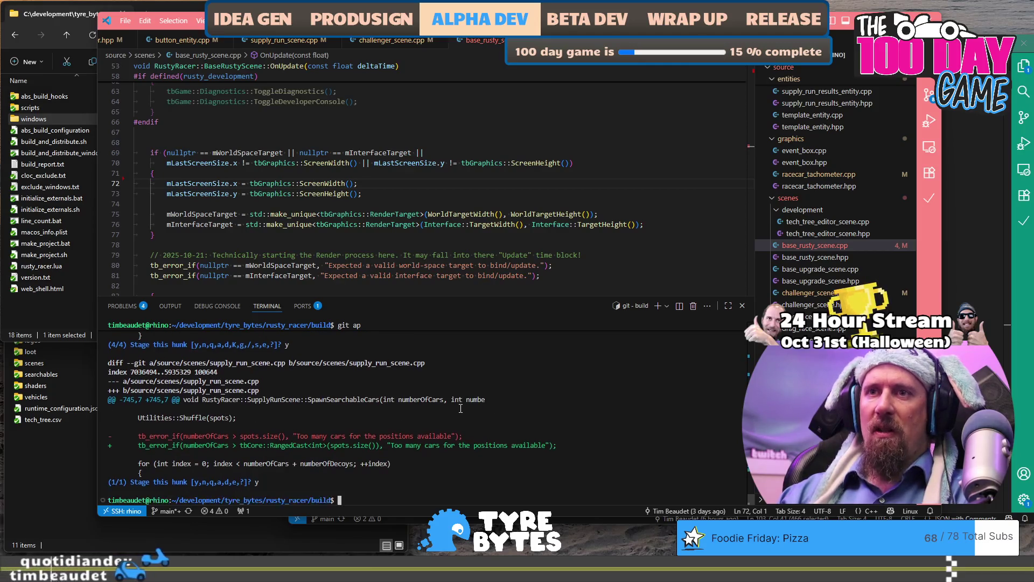
text(git st)
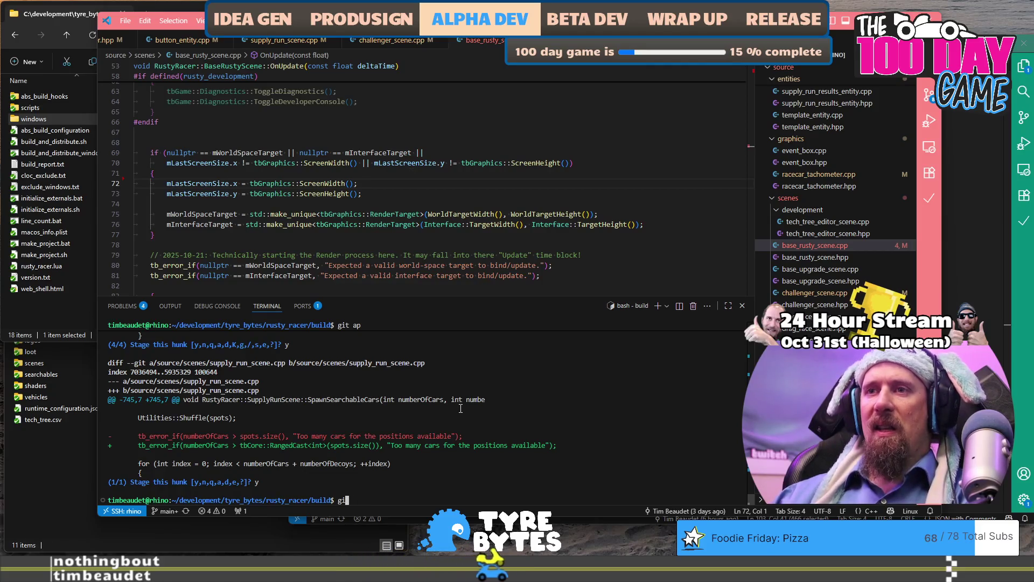
Confirm everything is staged and commit it as "Warning free on GCC.".
key(Return)
text(git c)
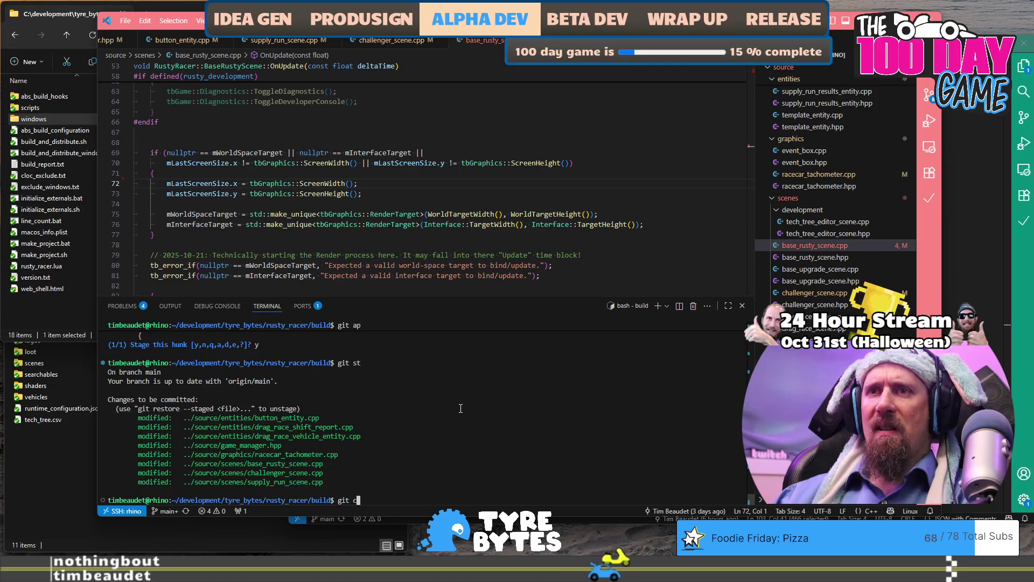
text(m "Warni)
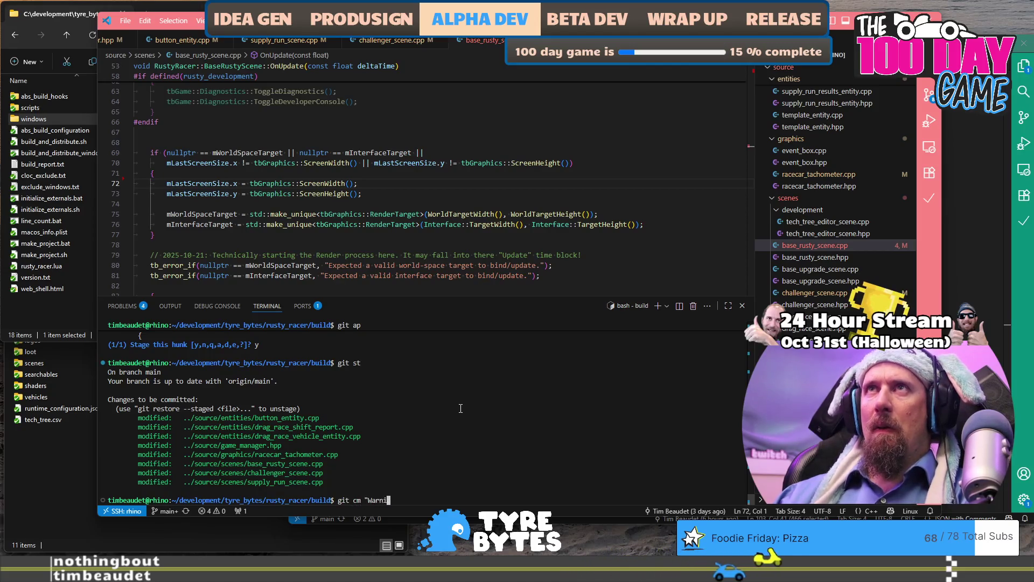
text(ng free on GCC.)
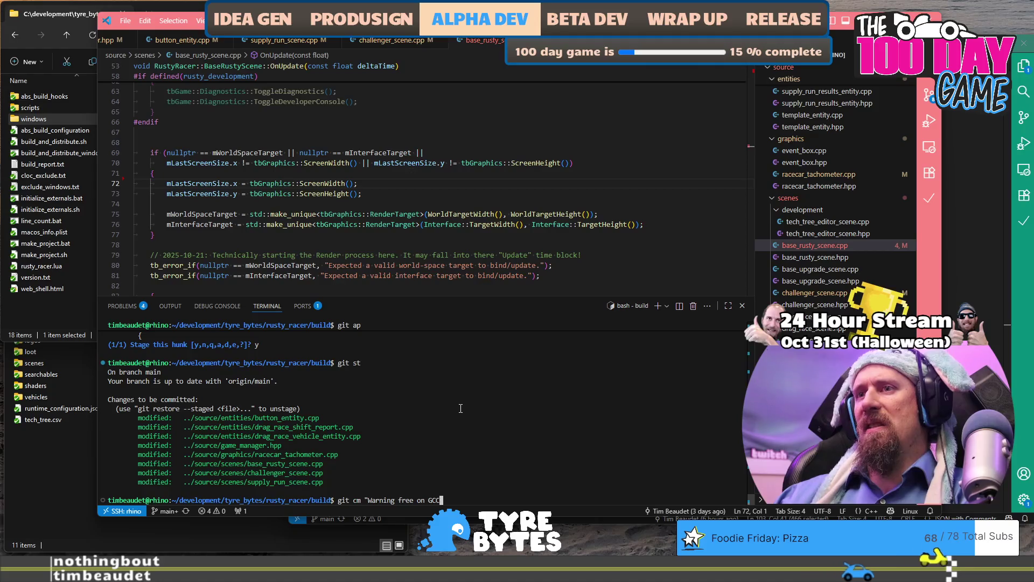
key(Return)
text(git st)
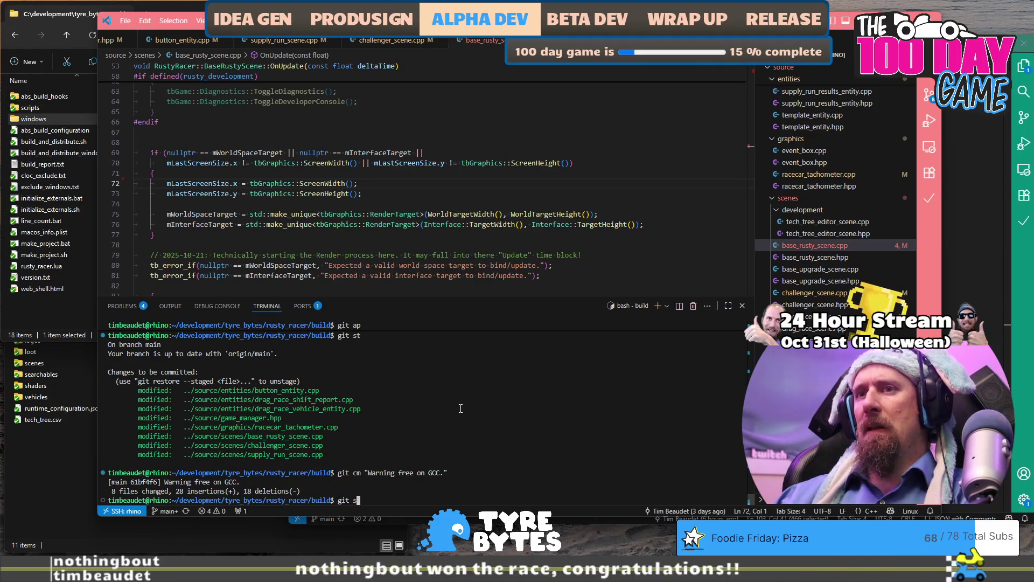
key(Return)
Push the new commit to the remote and check the branch status.
text(g)
text(sh)
key(Return)
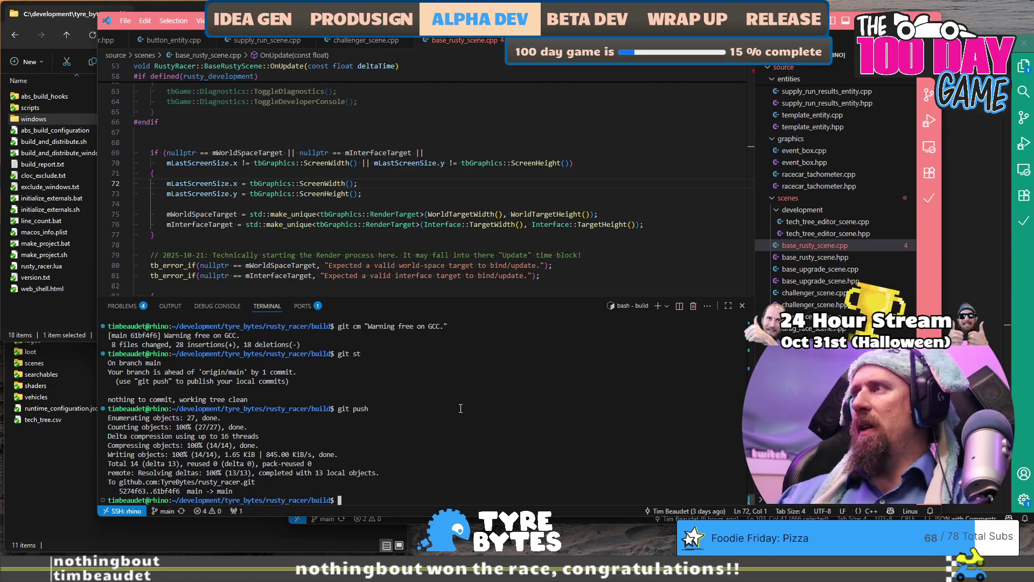
text(git st)
key(Return)
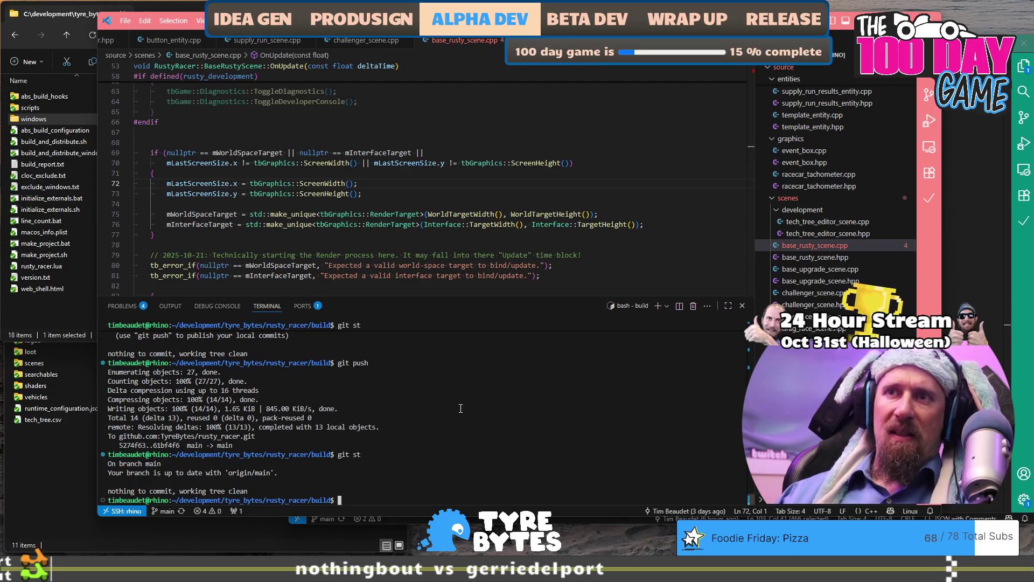
Pop the stash, discard the rusty_racer.lua warning-flag change, and confirm nothing is left to commit.
text(git sp)
key(Return)
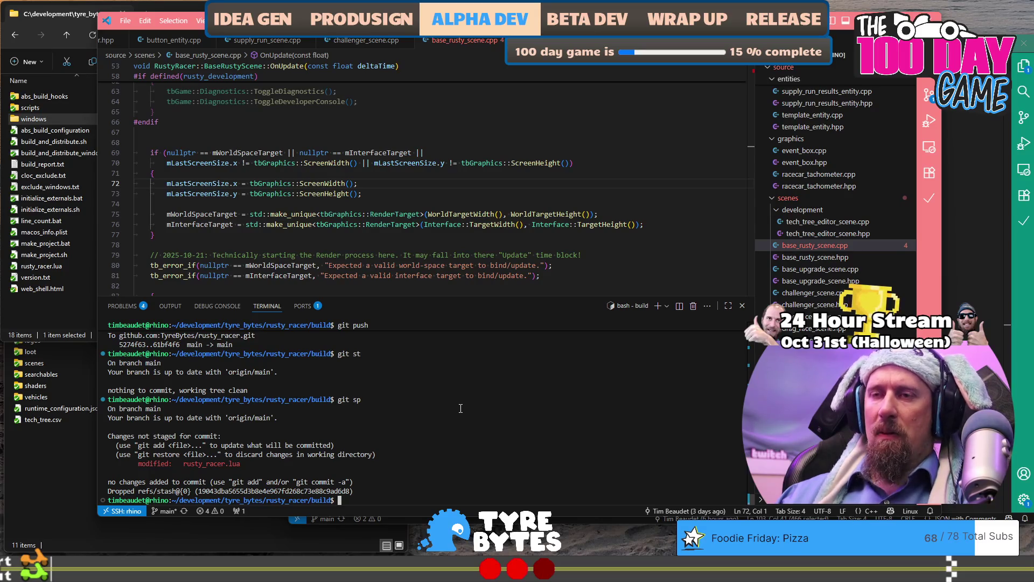
text(cop)
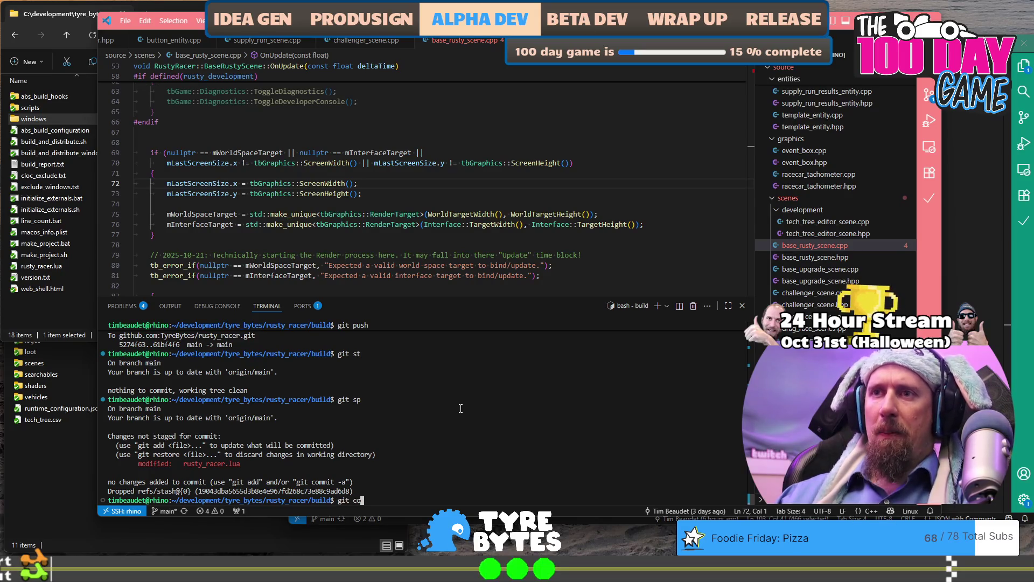
key(Return)
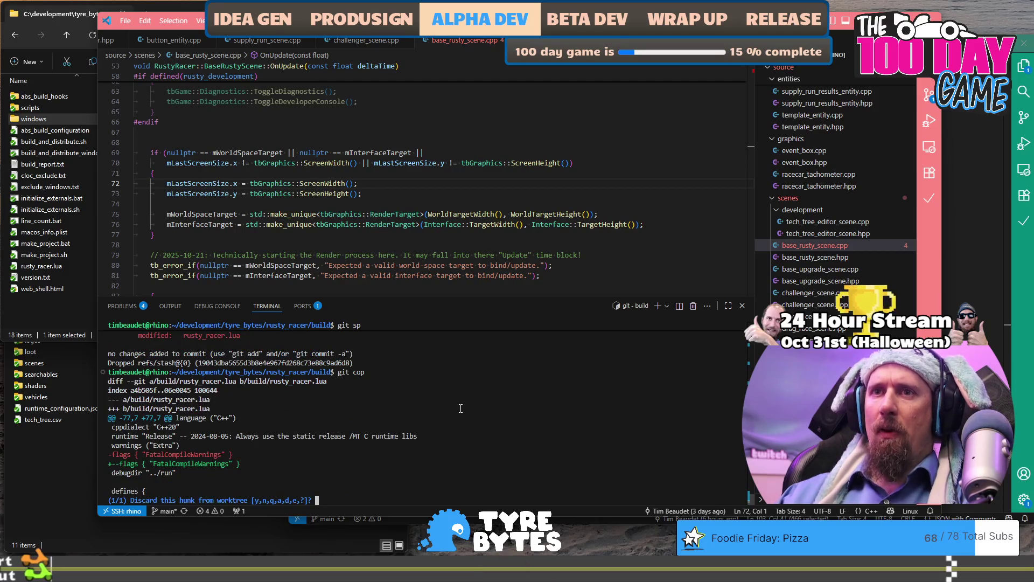
text(y)
key(Return)
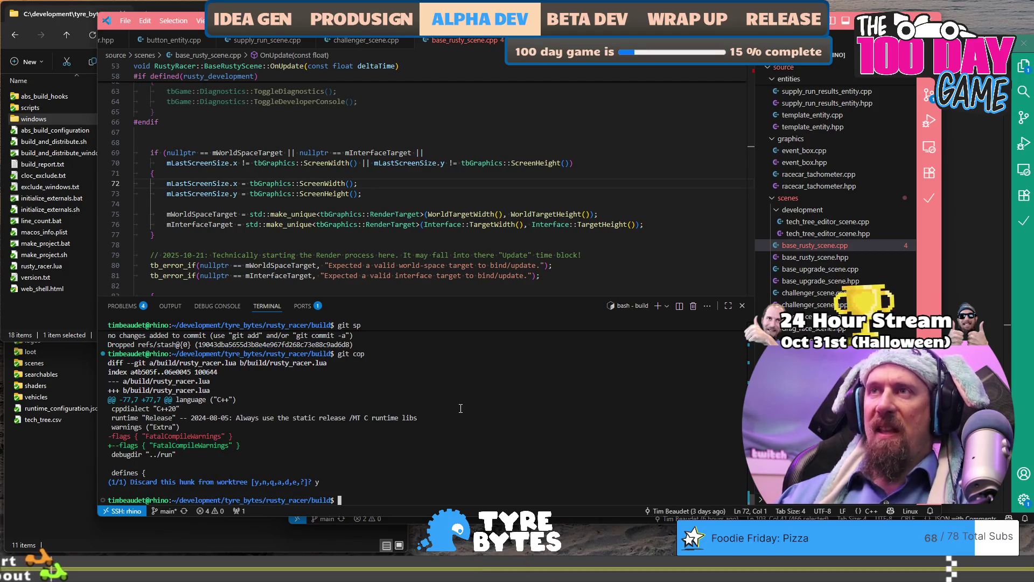
text(git s)
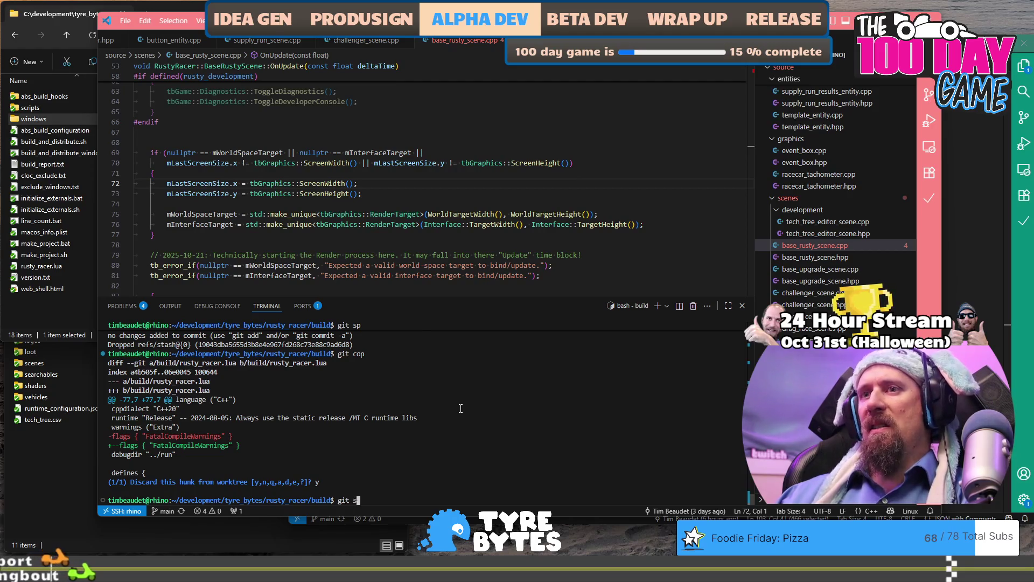
text(t)
key(Return)
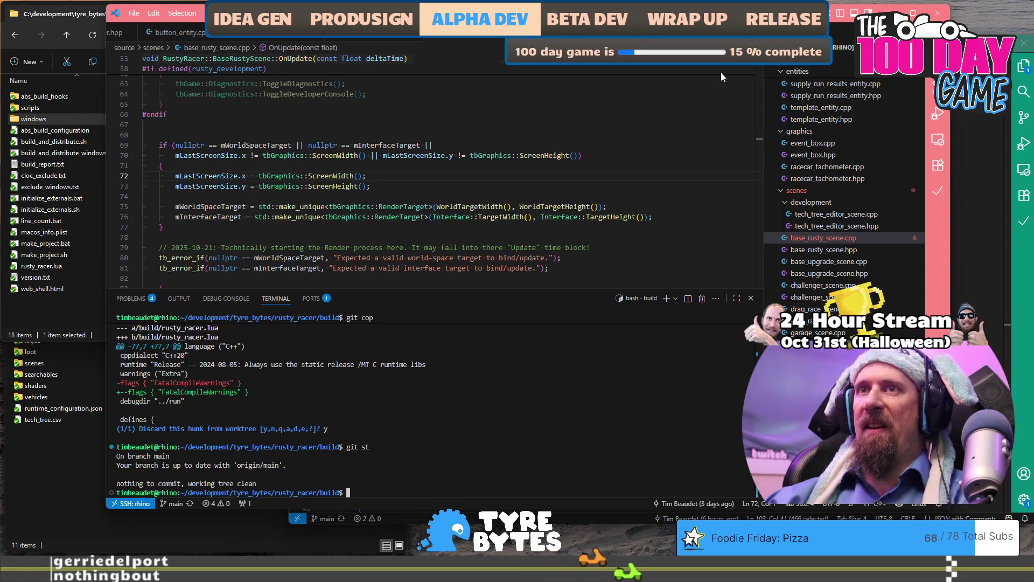
click(646, 217)
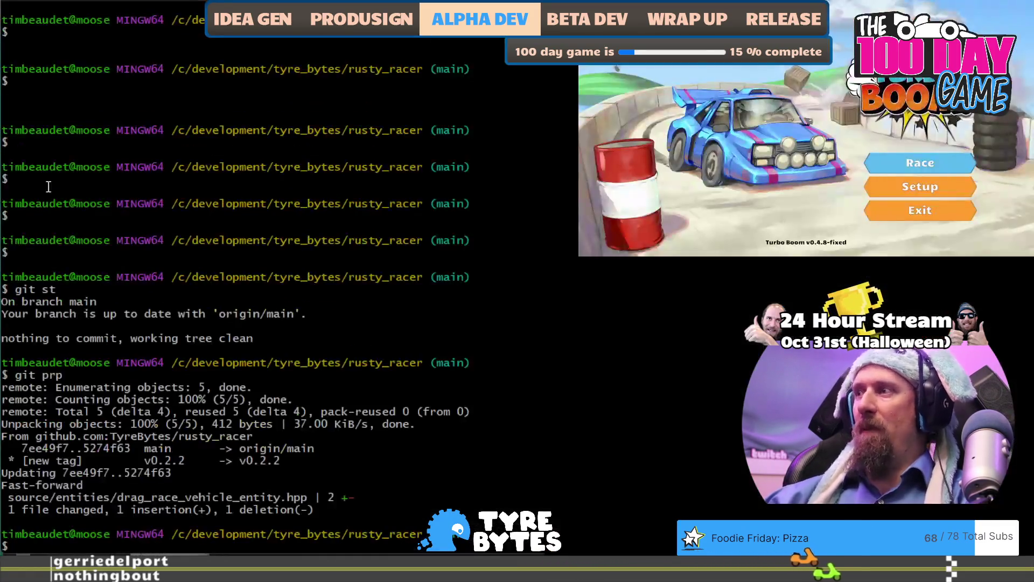
Pull the newly pushed commits with git prp and check the status.
text(git)
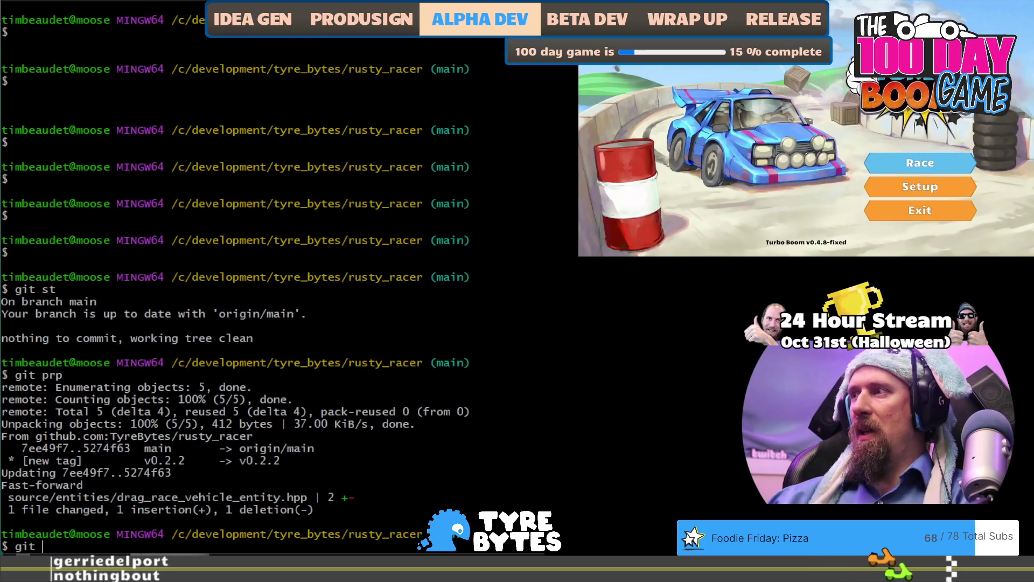
text( prp)
key(Return)
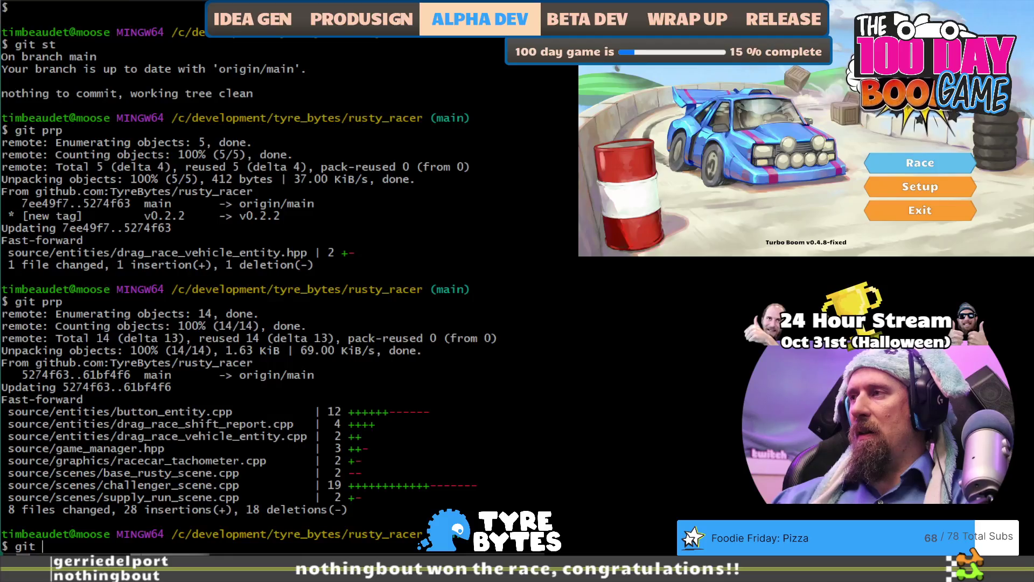
text(st)
key(Return)
Browse the all-branches git lg --all commit graph, then quit and confirm the tree is clean.
text(git l)
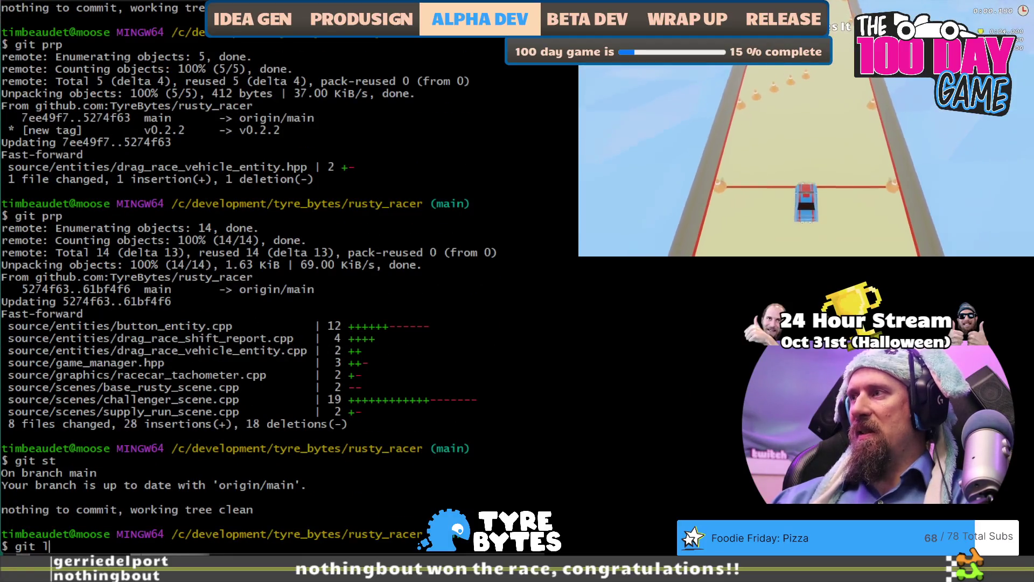
text(g --al)
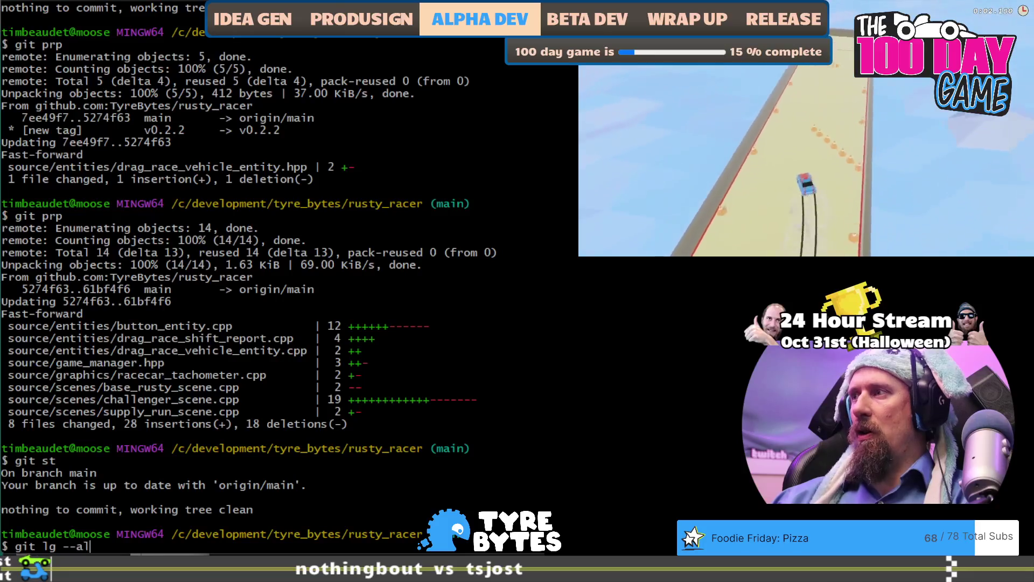
text(l)
key(Return)
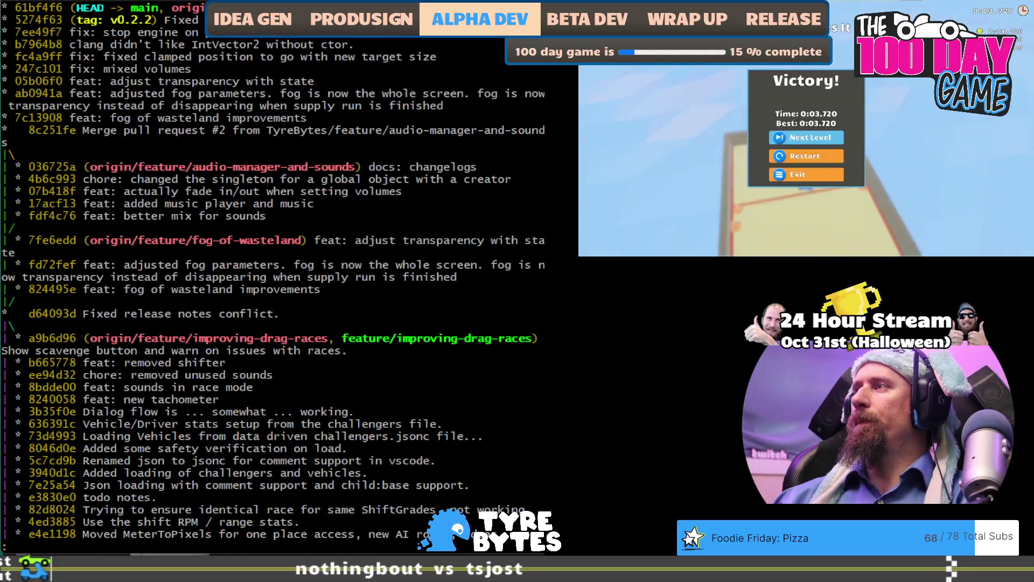
scroll(274, 281, down, 5)
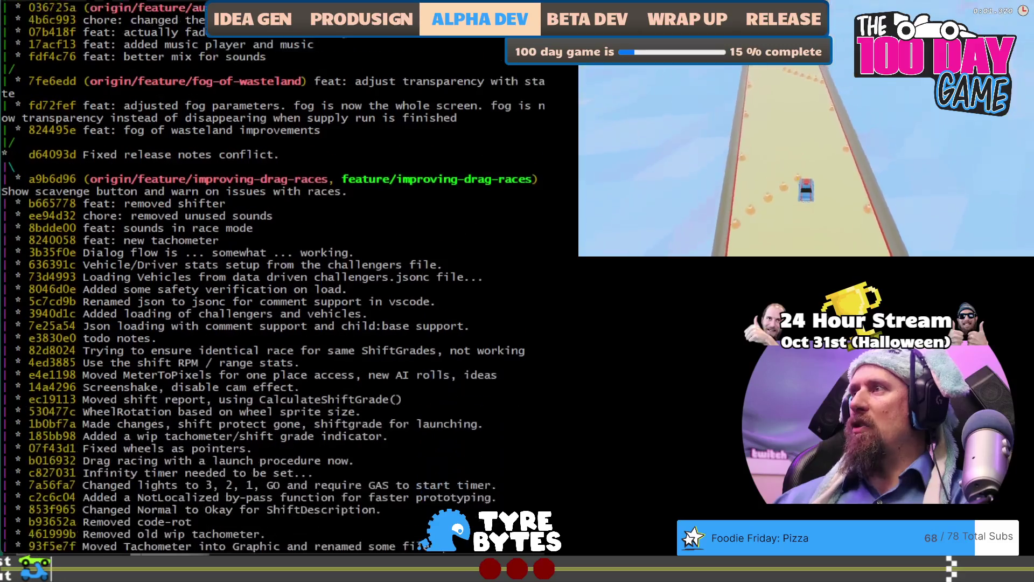
scroll(275, 275, down, 9)
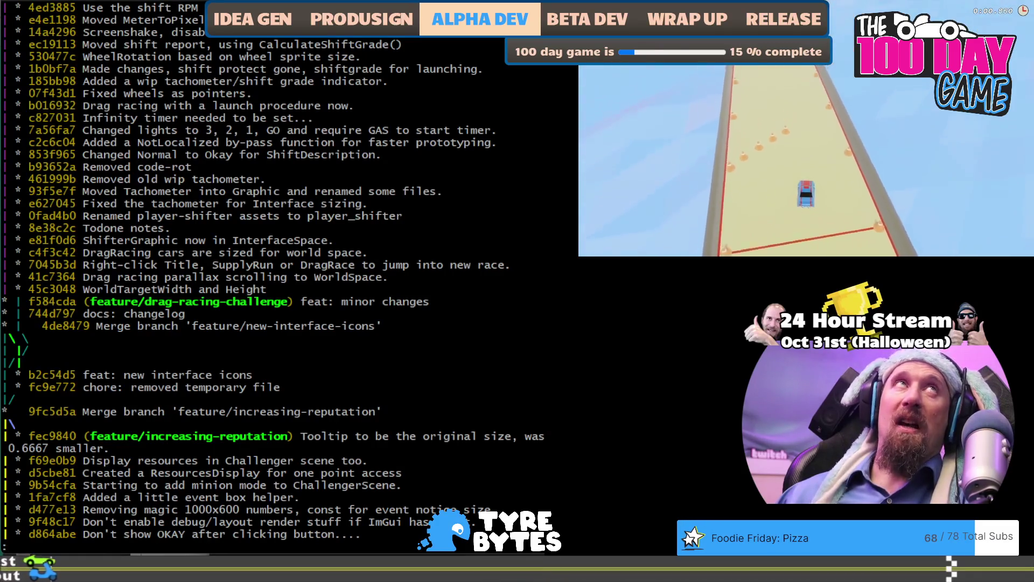
scroll(275, 275, down, 3)
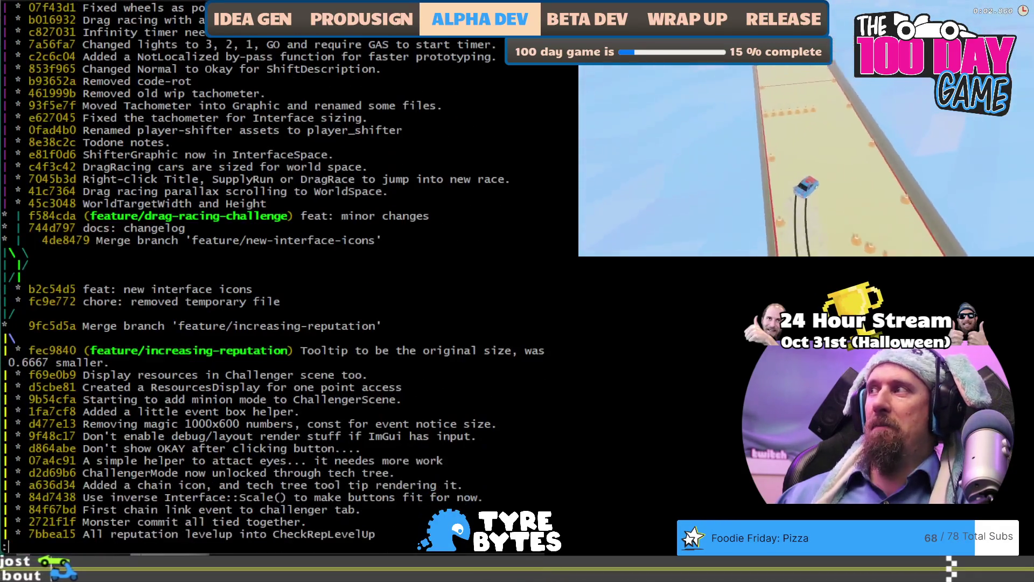
scroll(275, 275, down, 1)
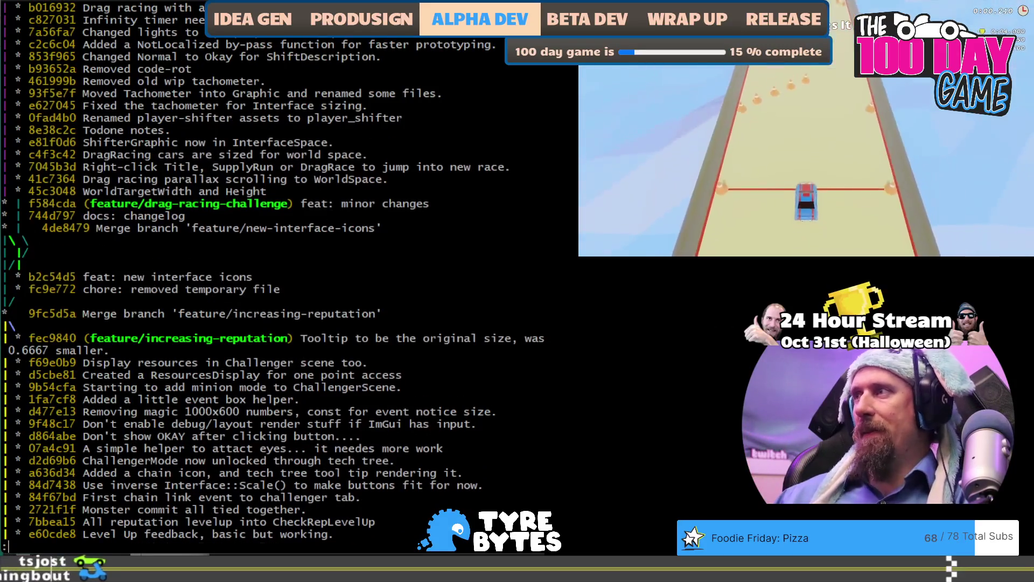
scroll(275, 275, down, 5)
scroll(275, 275, down, 5)
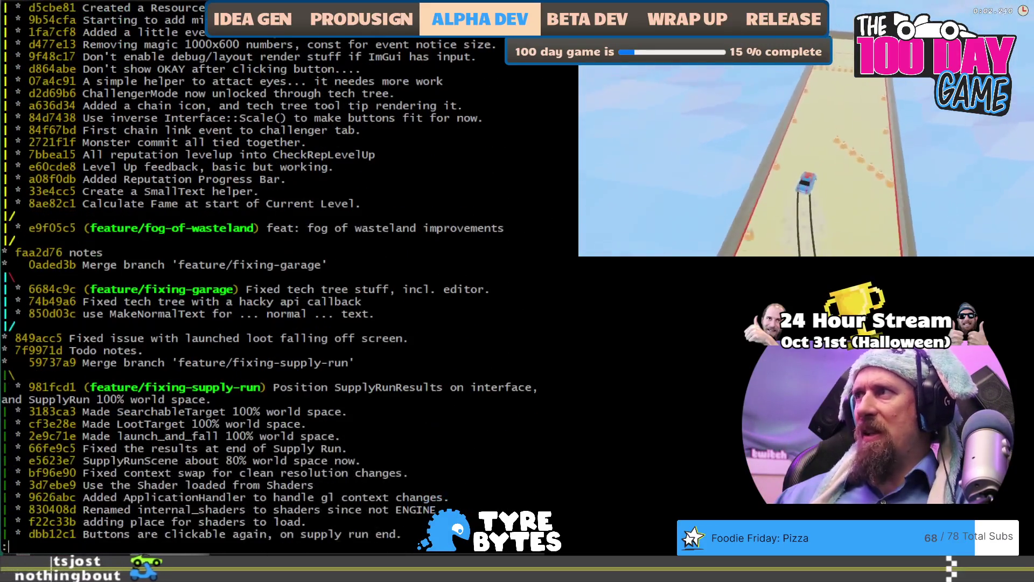
scroll(275, 275, up, 8)
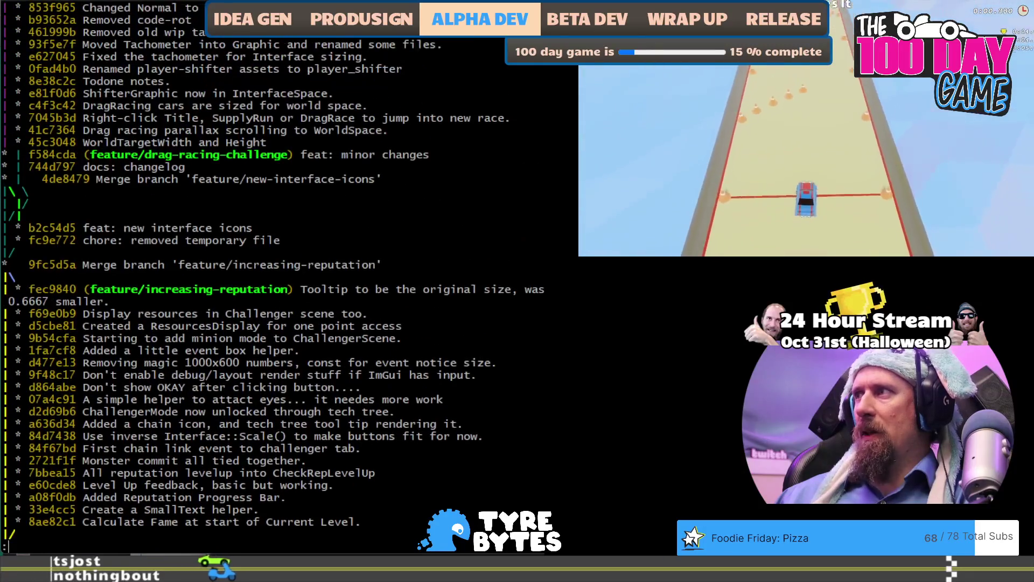
scroll(274, 274, down, 3)
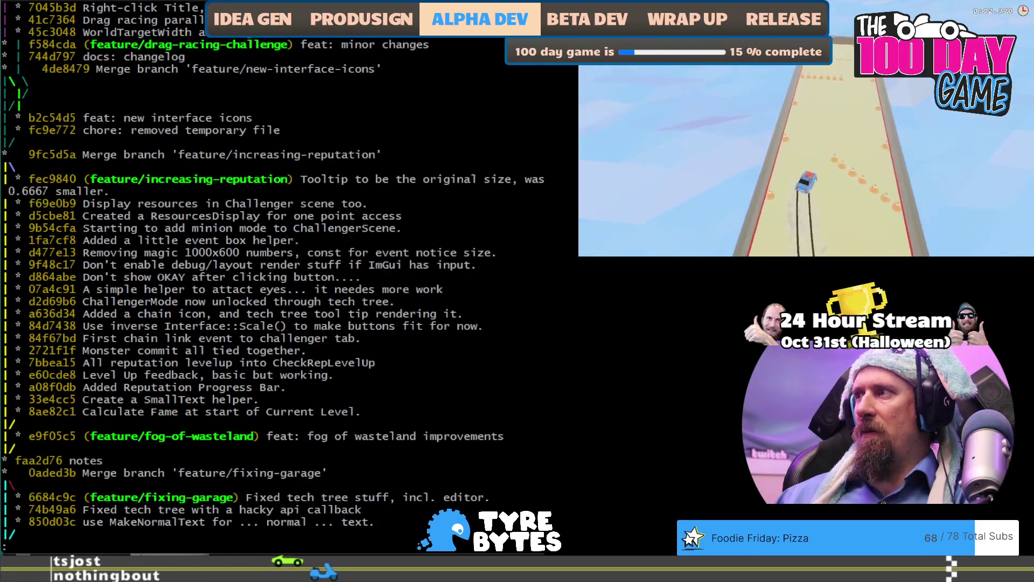
scroll(275, 274, up, 1)
scroll(274, 275, up, 1)
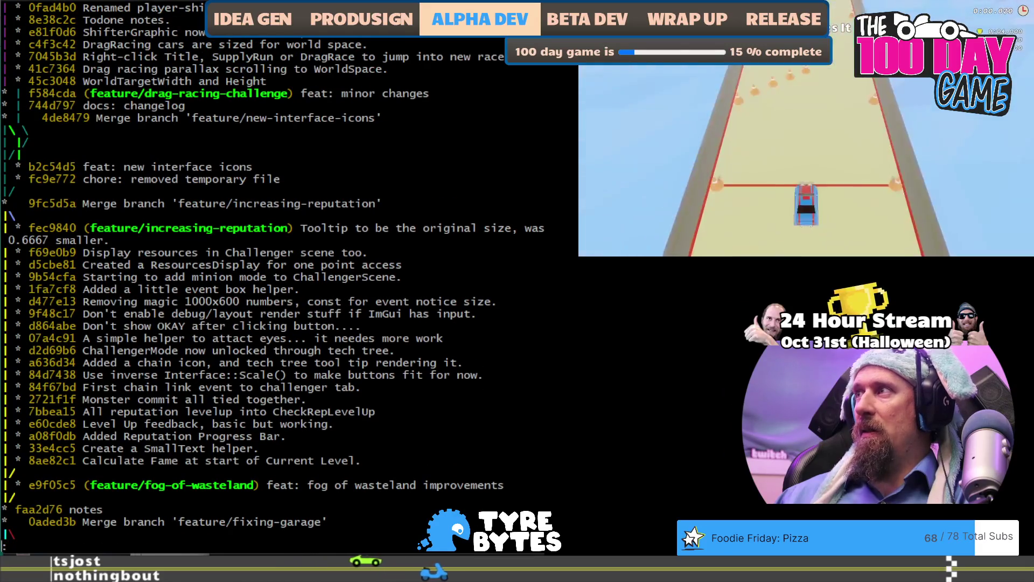
scroll(275, 275, up, 1)
scroll(275, 274, up, 7)
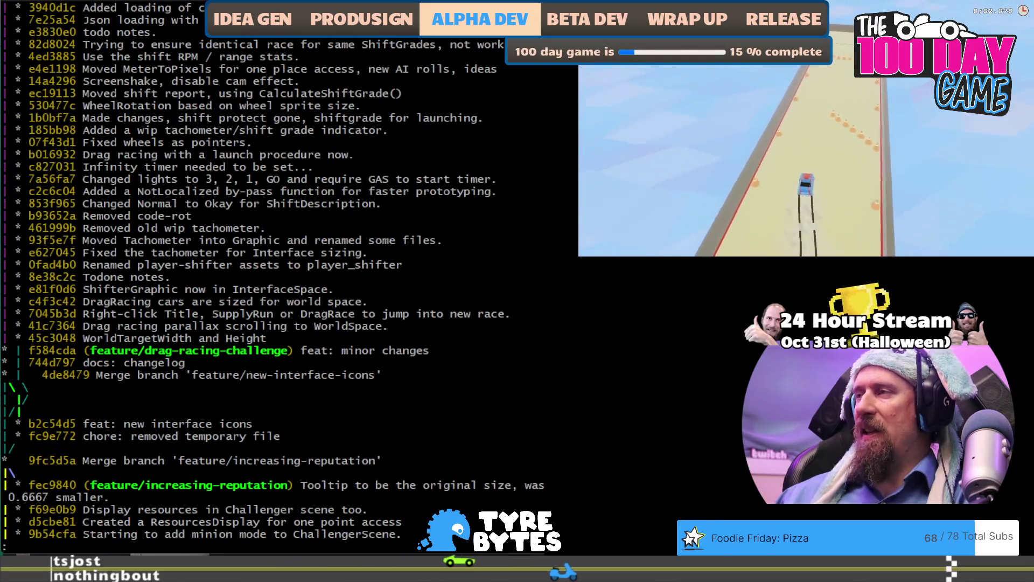
scroll(274, 275, down, 1)
scroll(275, 275, down, 8)
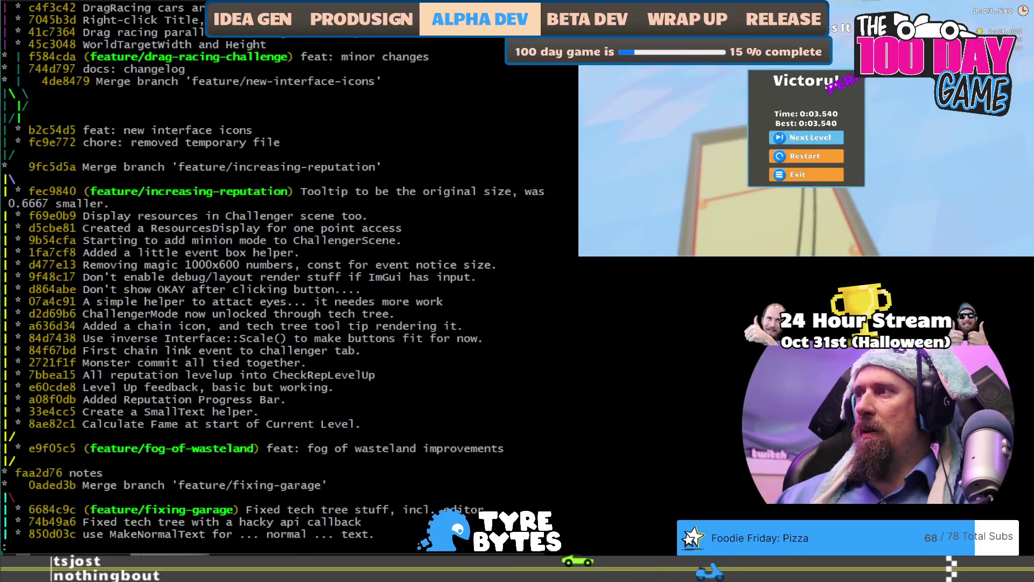
scroll(275, 275, up, 1)
scroll(274, 275, up, 1)
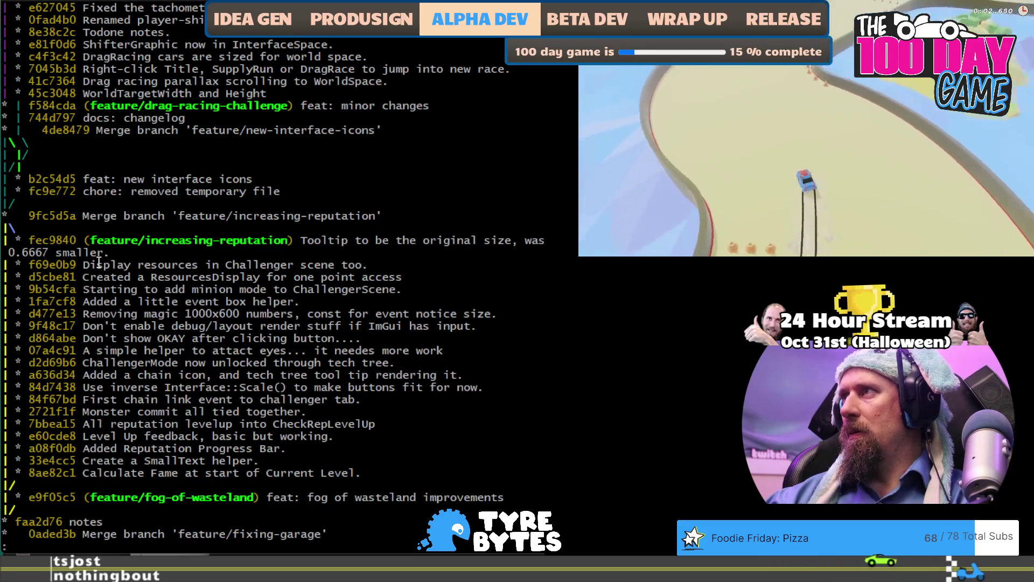
scroll(99, 262, down, 8)
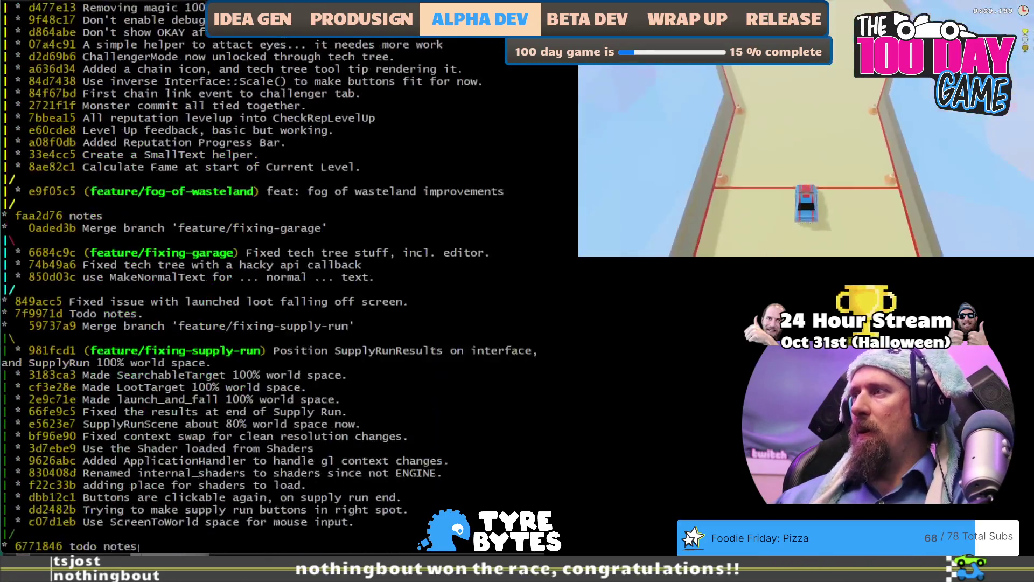
scroll(275, 275, down, 1)
text(q)
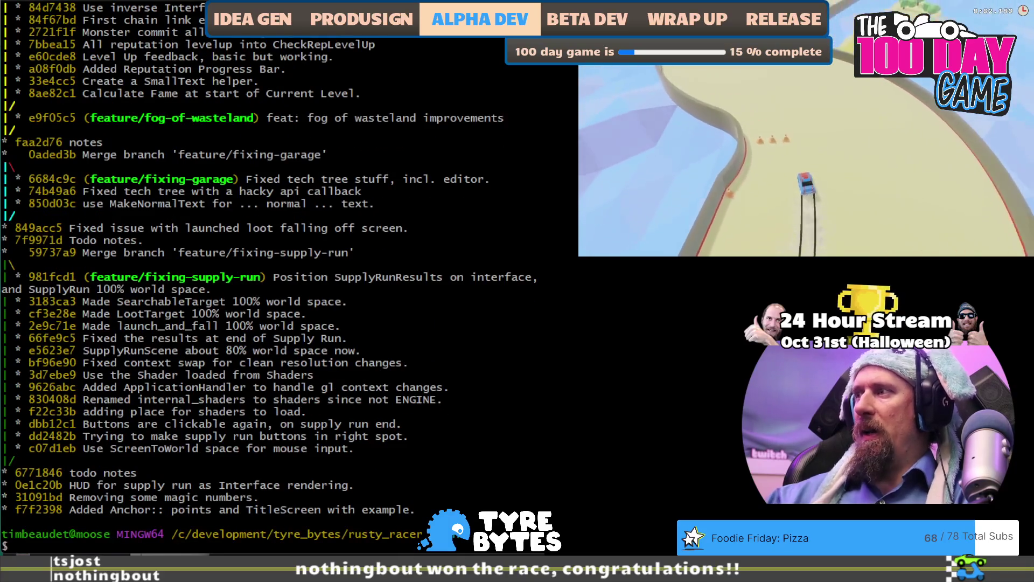
text(git st)
key(Return)
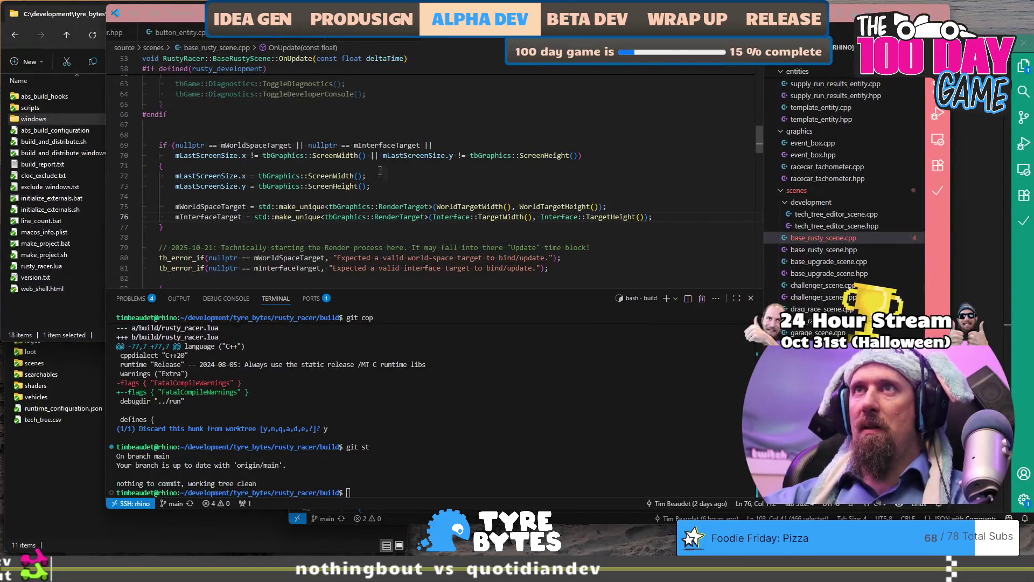
Bring the Visual Studio Code window editing challengers.jsonc to the front from the taskbar.
click(388, 135)
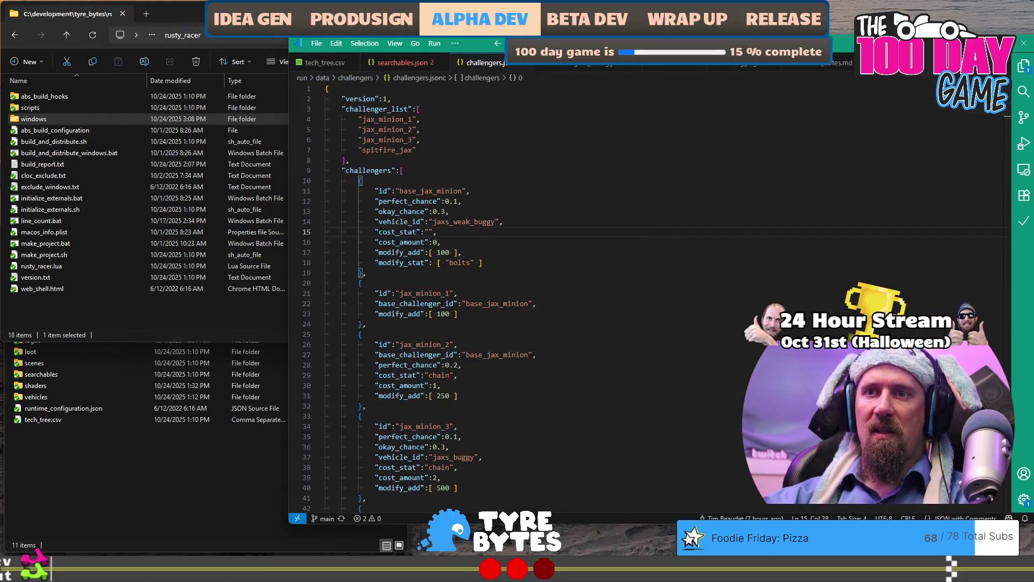
click(191, 571)
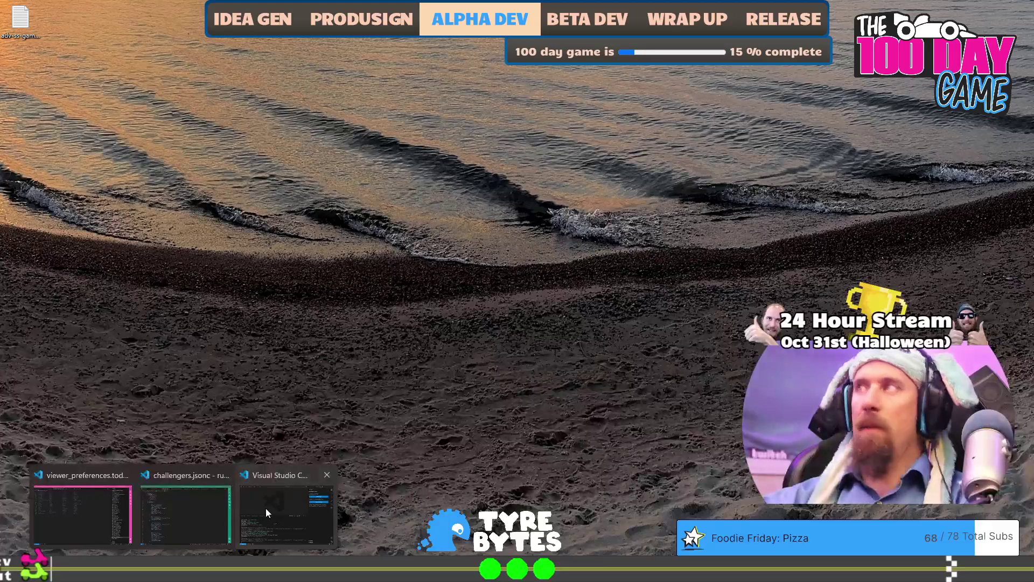
click(266, 509)
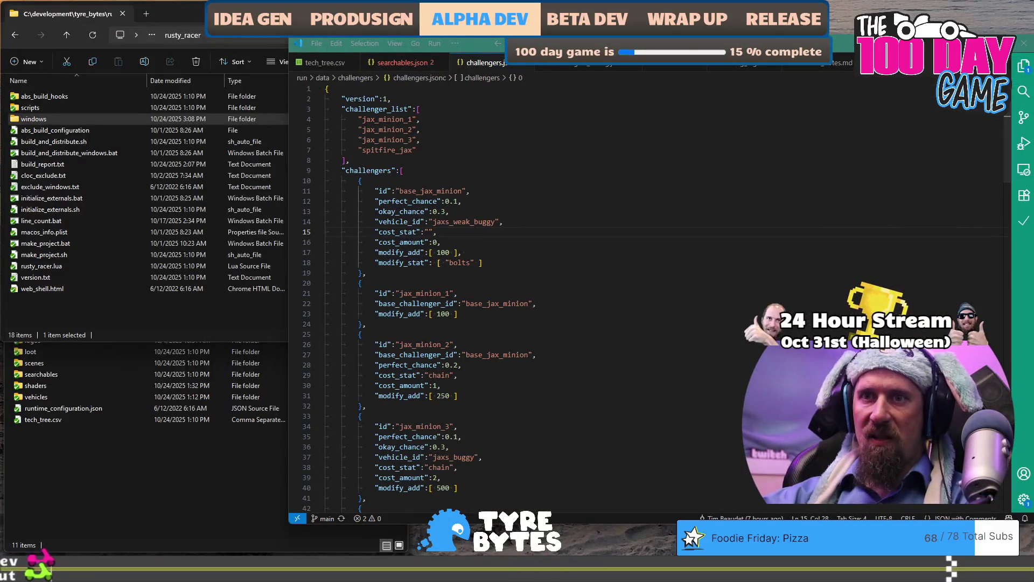
mouse_move(183, 572)
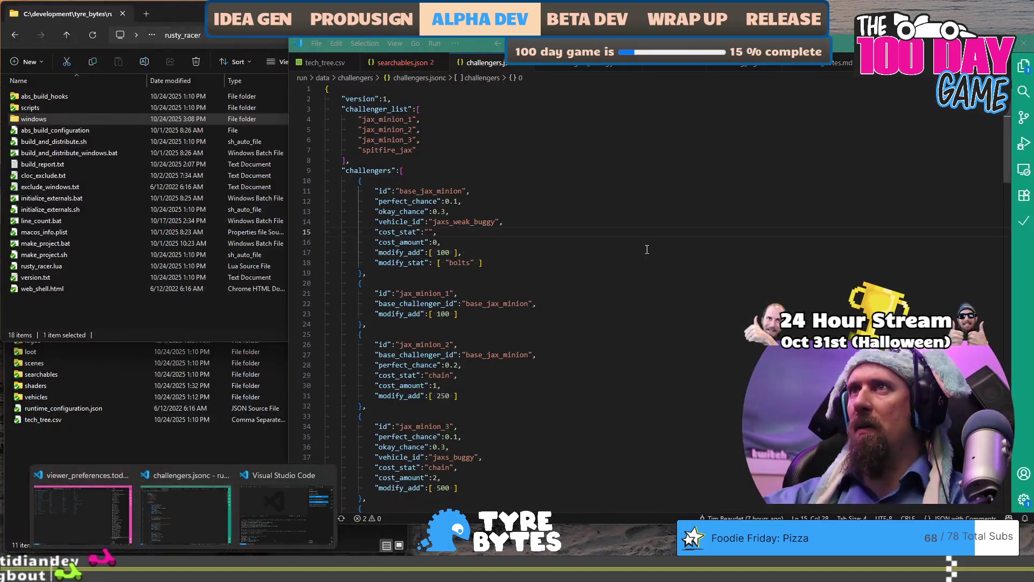
click(647, 249)
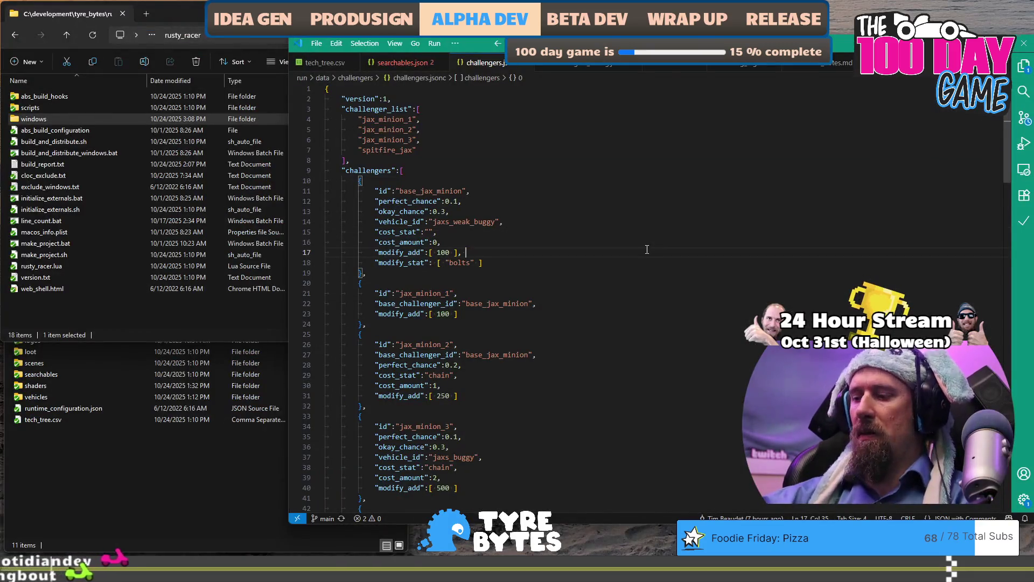
key(ctrl+shift+p)
text(git)
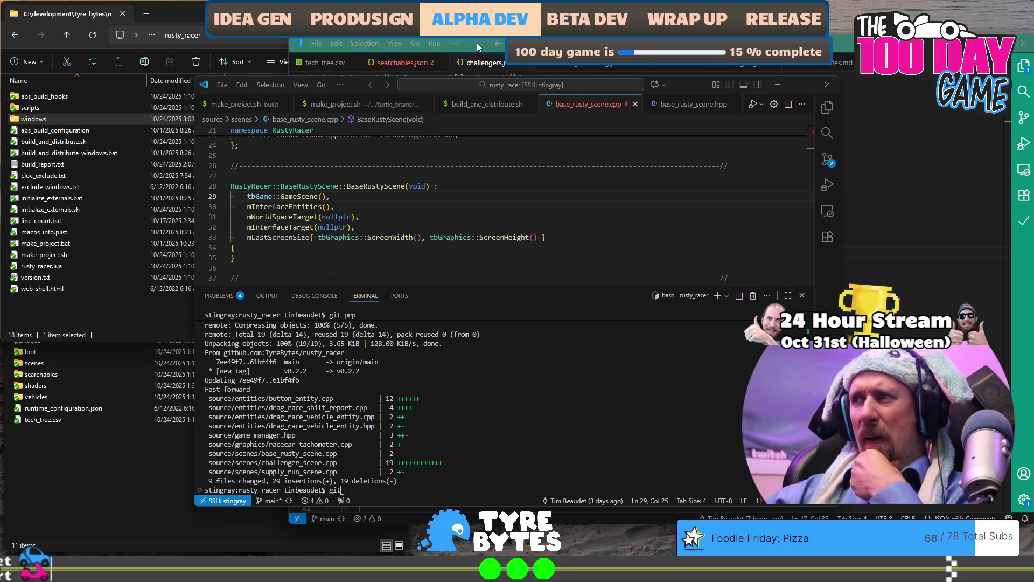
Move to the design-notes desktop and cycle through the design doc, GitHub and Art Direction tabs.
key(ctrl+super+Right)
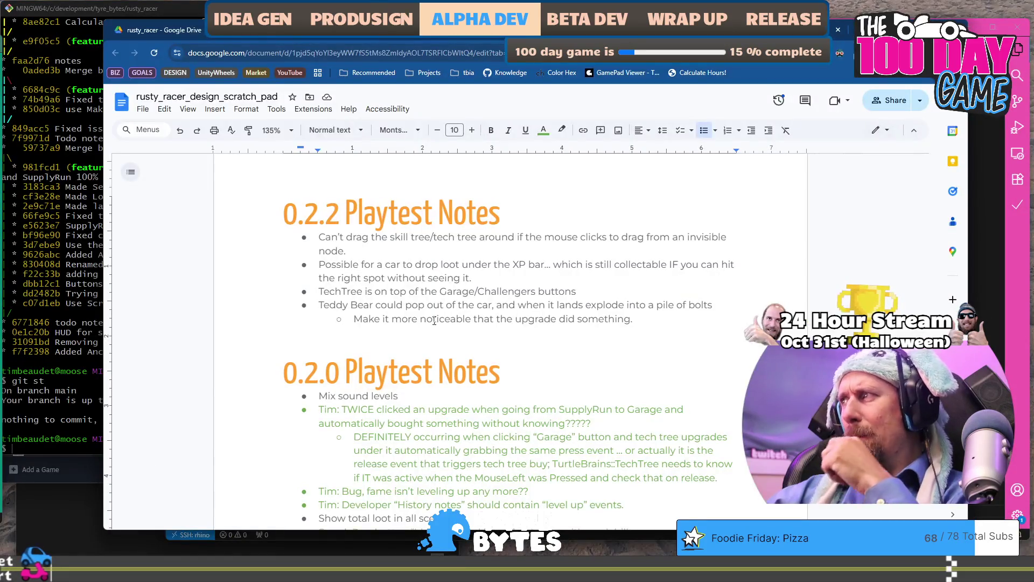
key(ctrl+Tab)
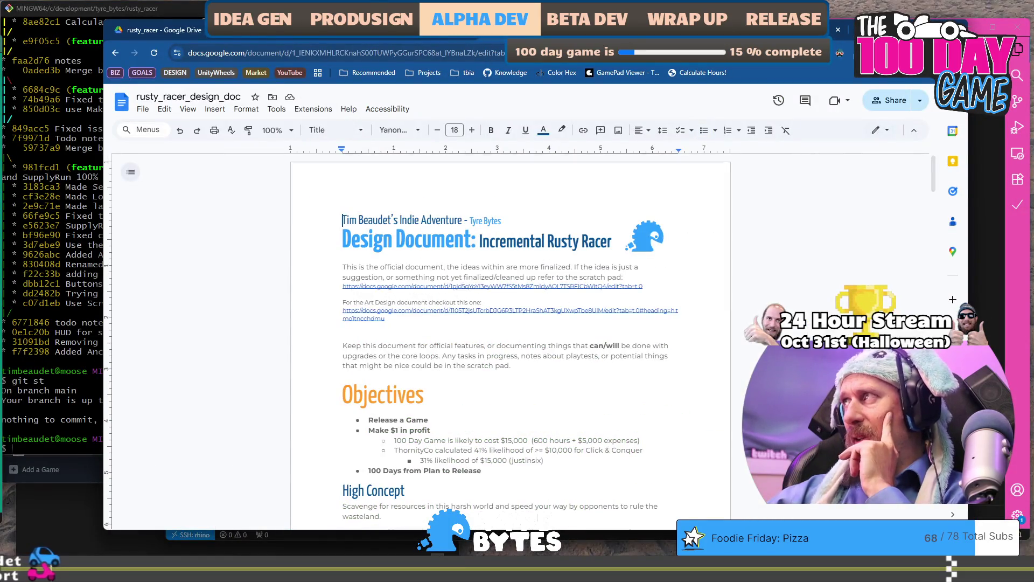
key(ctrl+Tab)
key(ctrl+Tab)
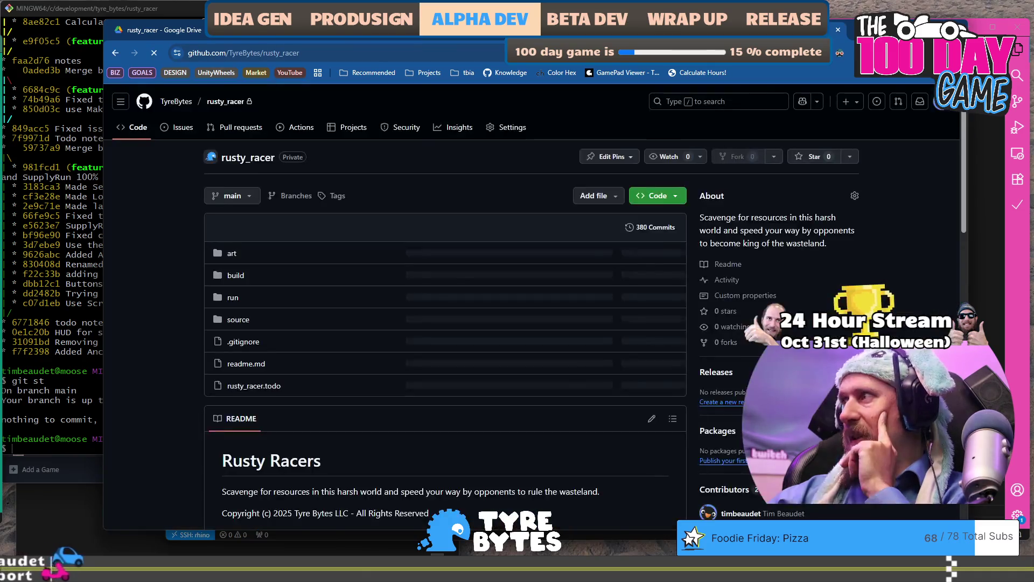
click(277, 38)
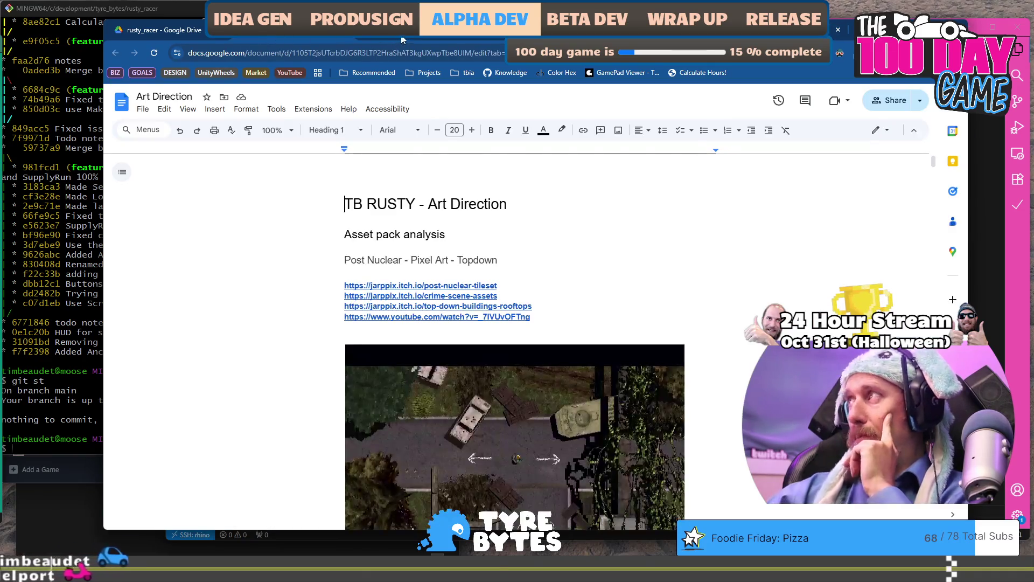
key(ctrl+shift+Tab)
key(ctrl+shift+Tab)
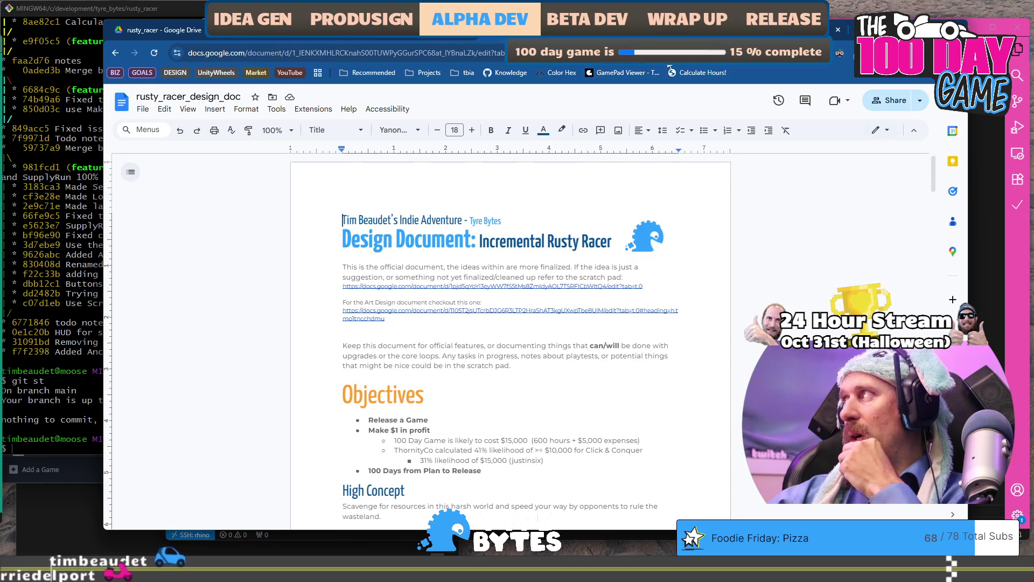
key(ctrl+shift+Tab)
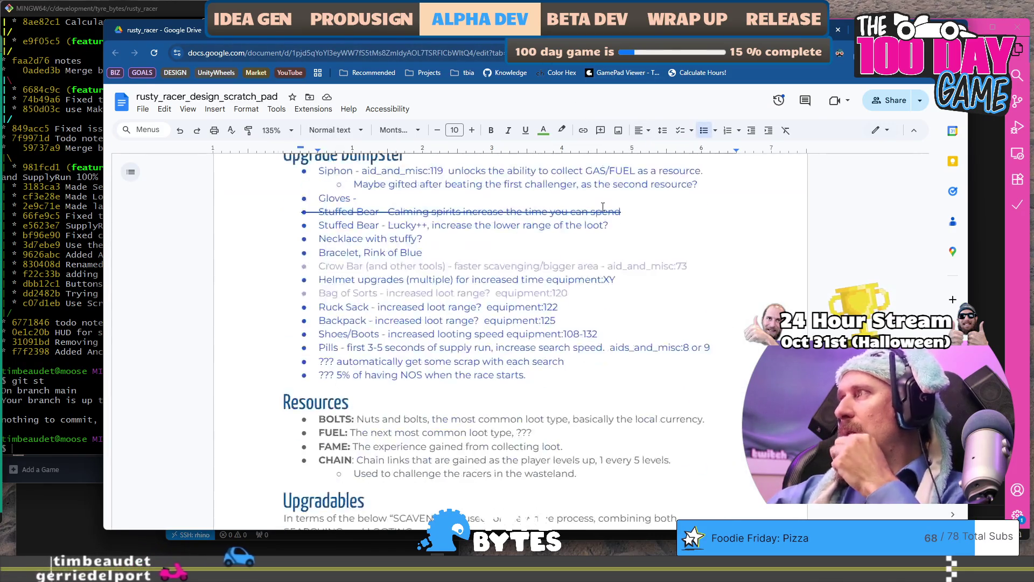
scroll(602, 206, up, 15)
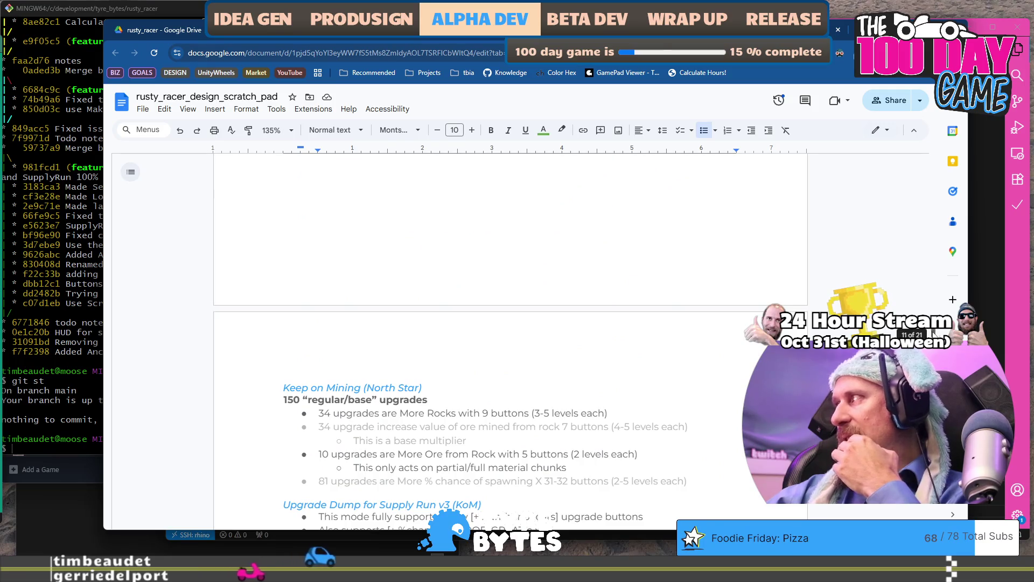
drag(934, 334, 925, 189)
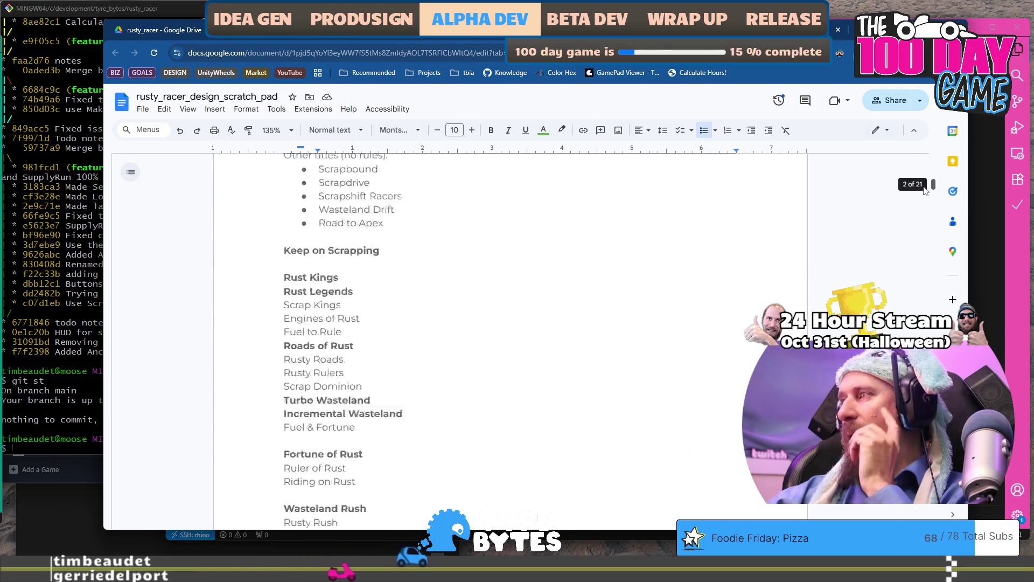
scroll(511, 261, down, 2)
scroll(398, 307, up, 2)
scroll(423, 317, down, 2)
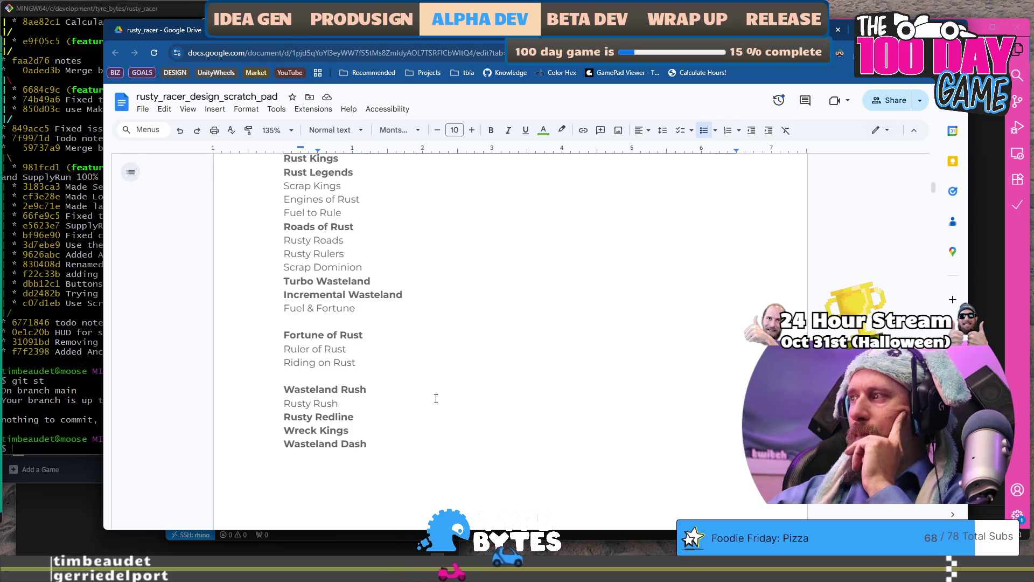
click(411, 431)
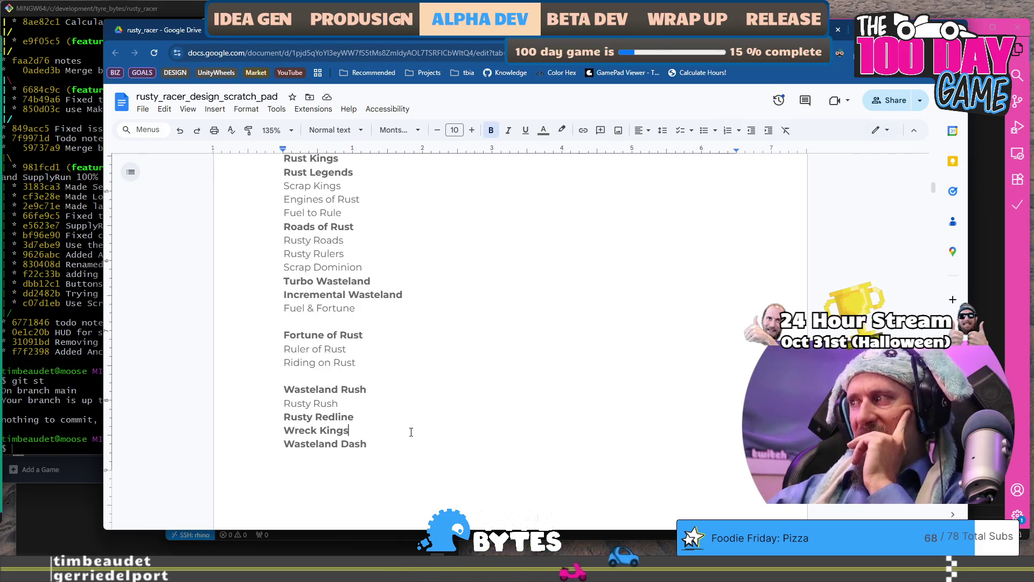
drag(383, 445, 232, 427)
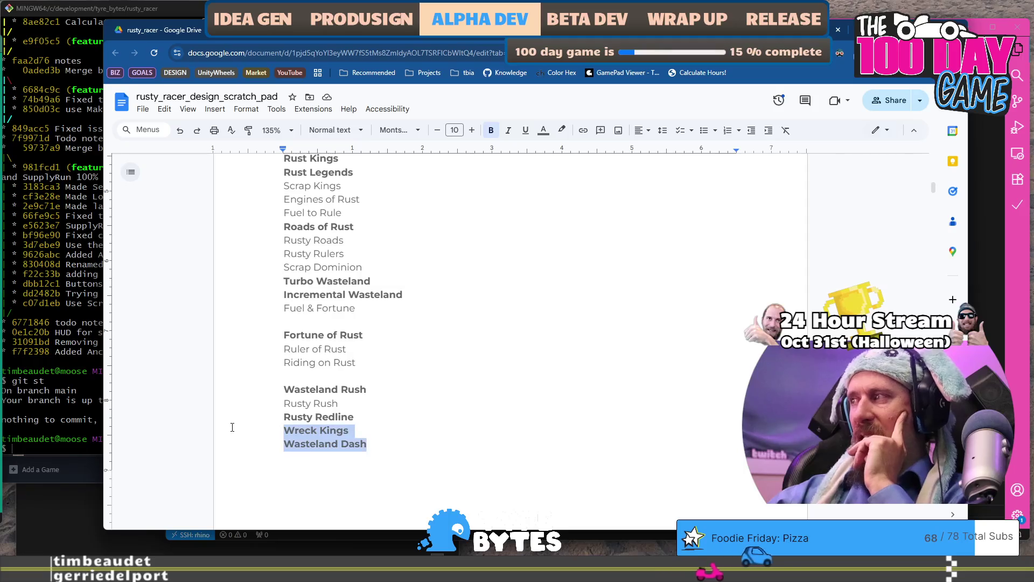
click(409, 447)
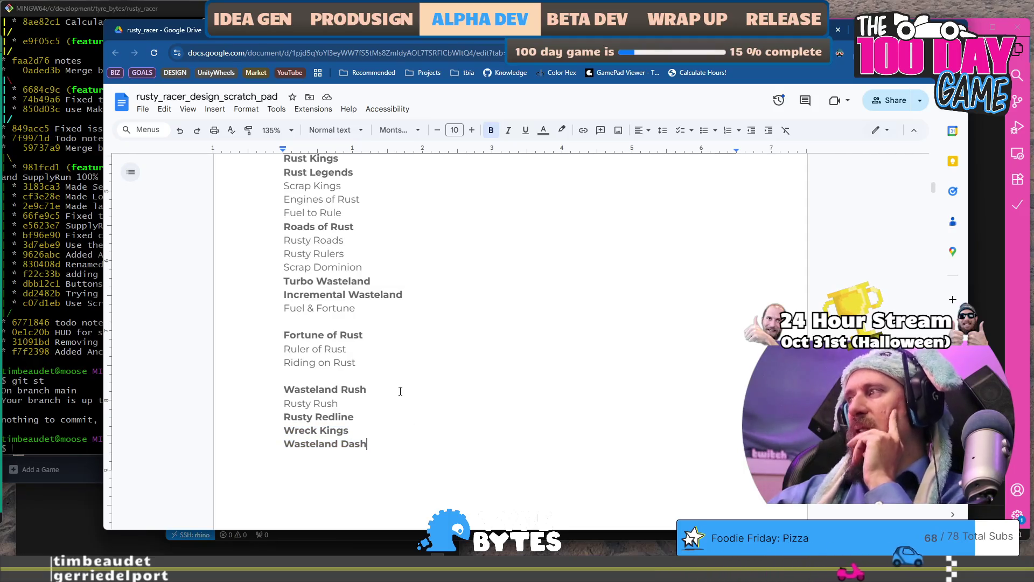
drag(400, 391, 255, 382)
click(390, 441)
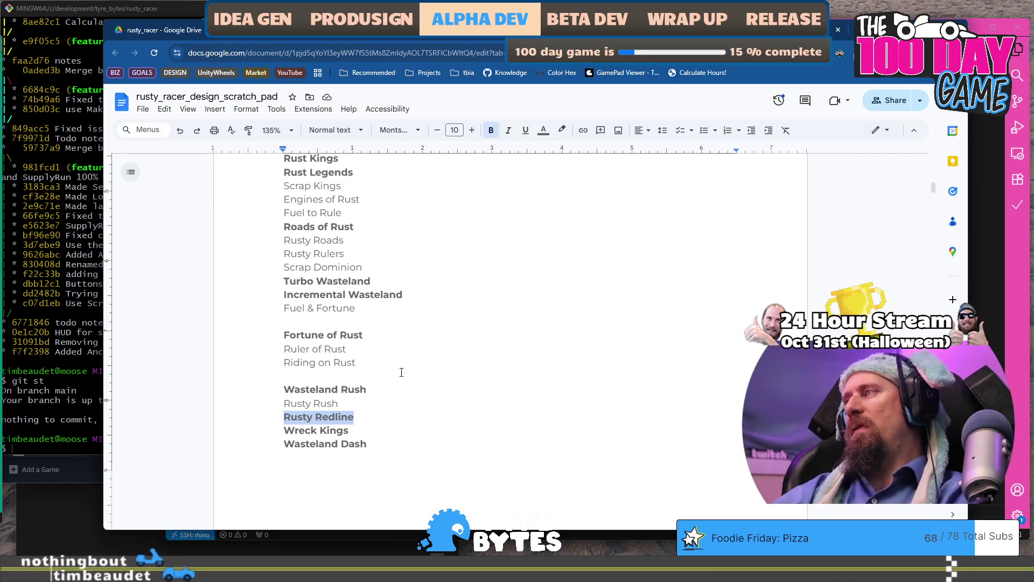
click(380, 223)
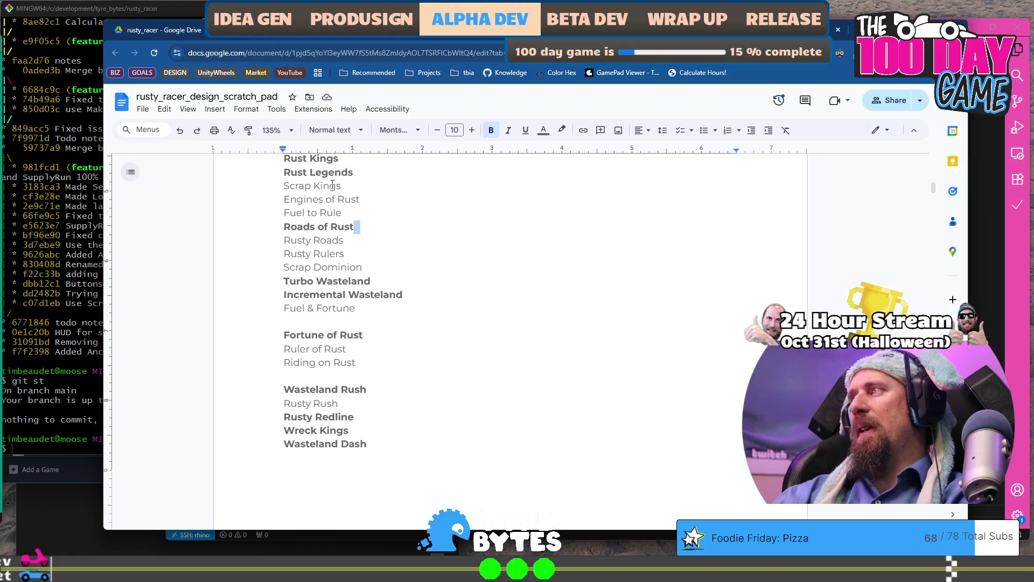
drag(335, 186, 255, 185)
scroll(413, 368, up, 2)
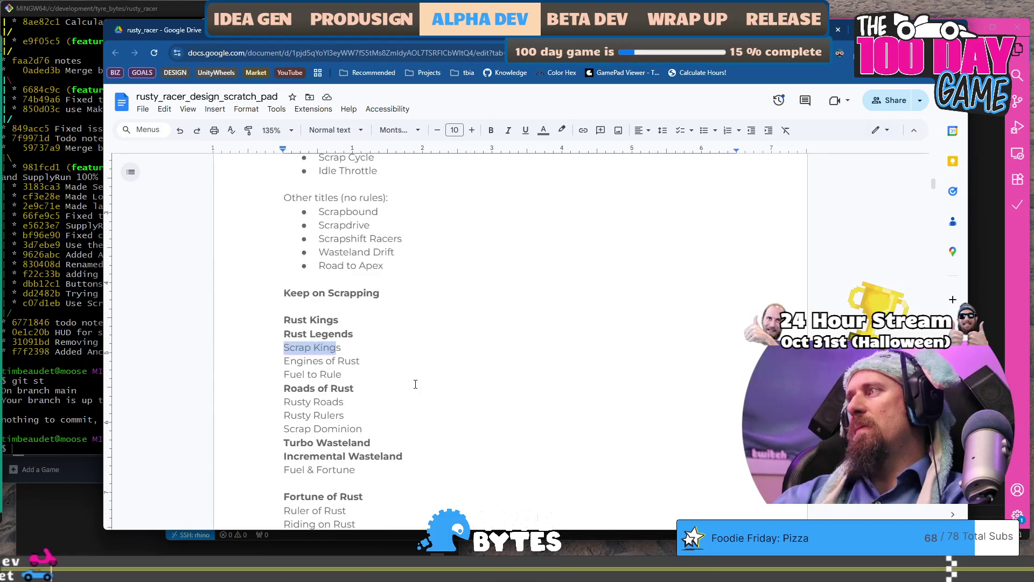
scroll(415, 384, down, 1)
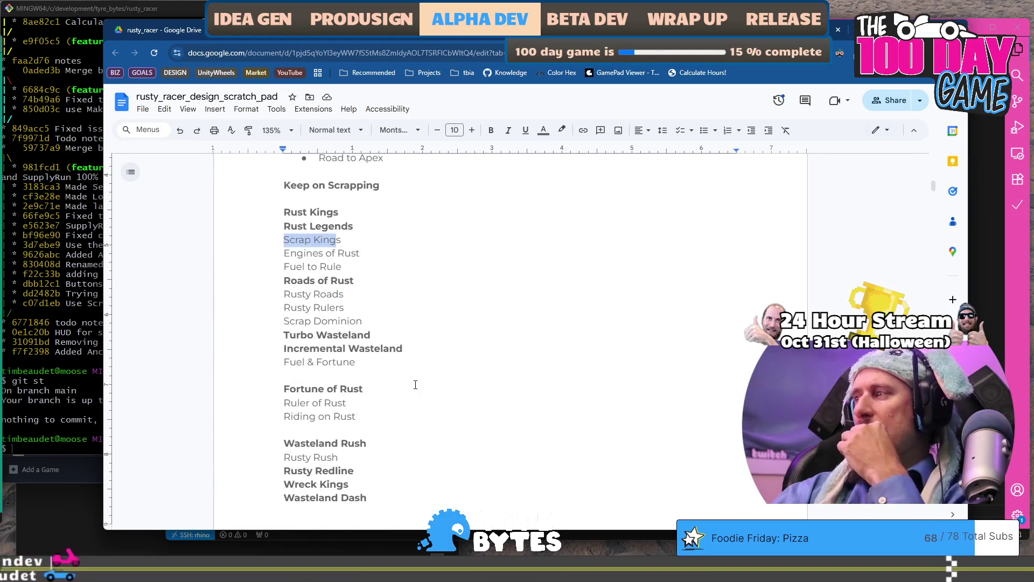
click(373, 484)
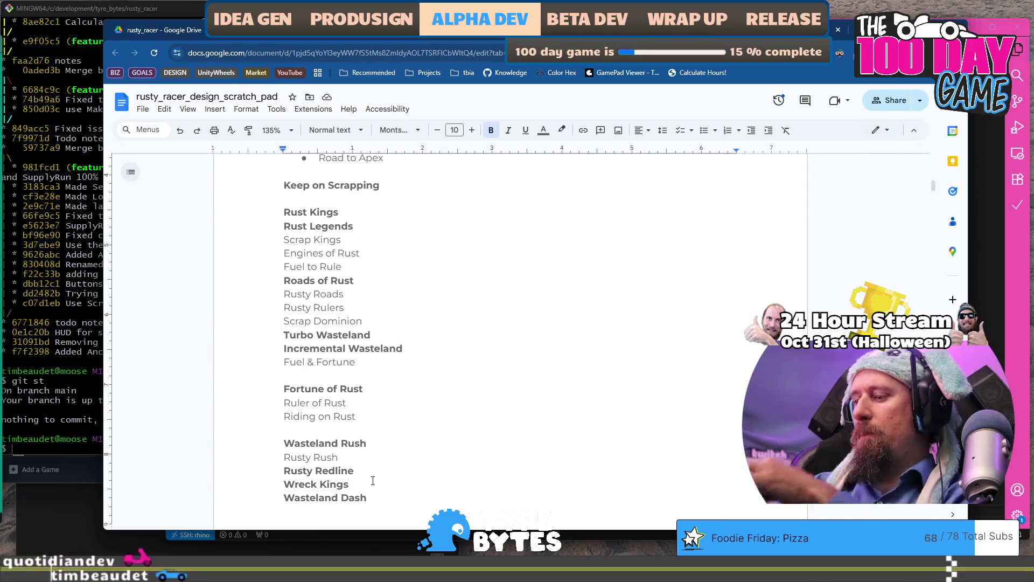
key(BackSpace)
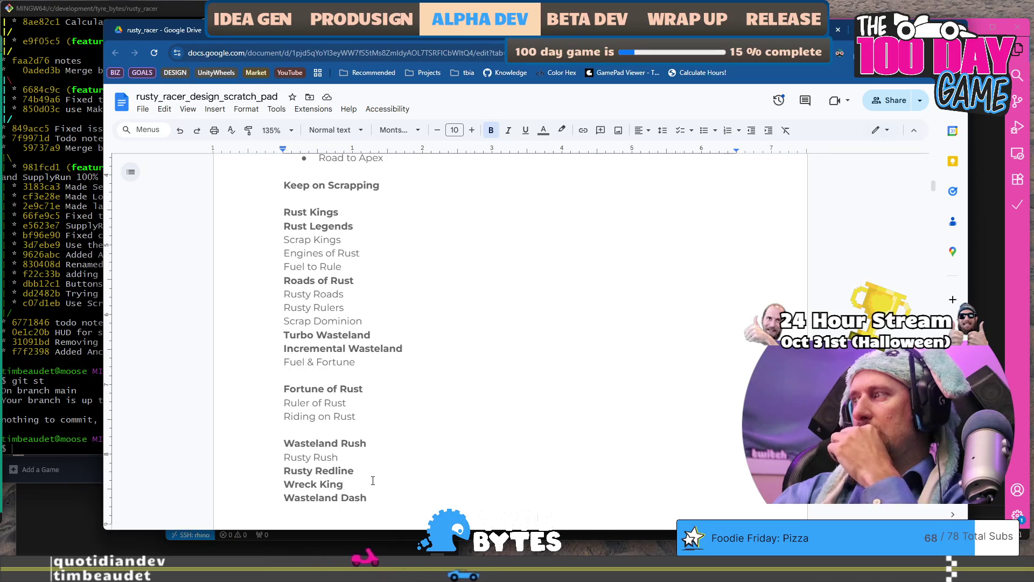
text(s)
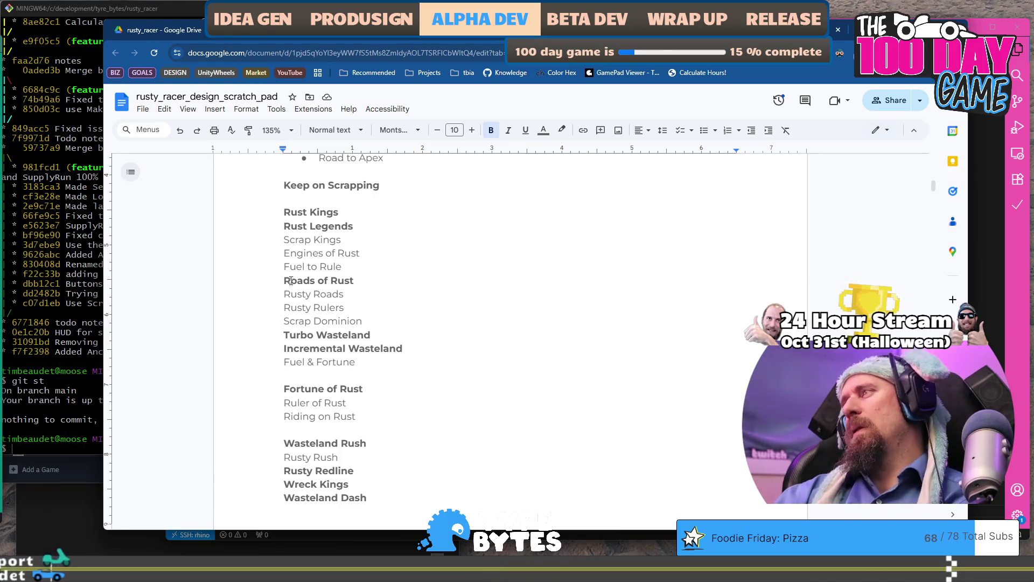
drag(284, 280, 372, 279)
key(ctrl+c)
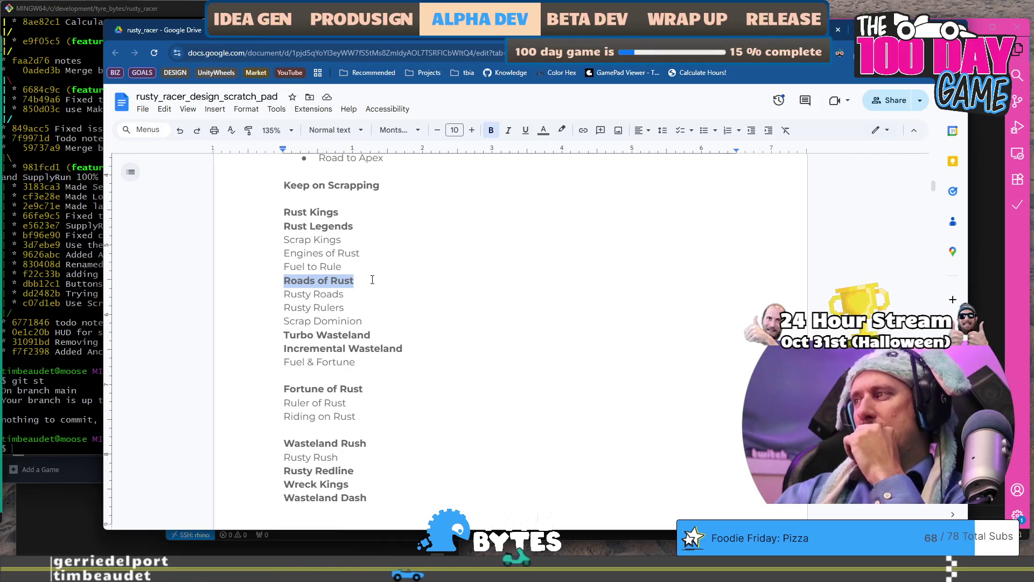
click(405, 383)
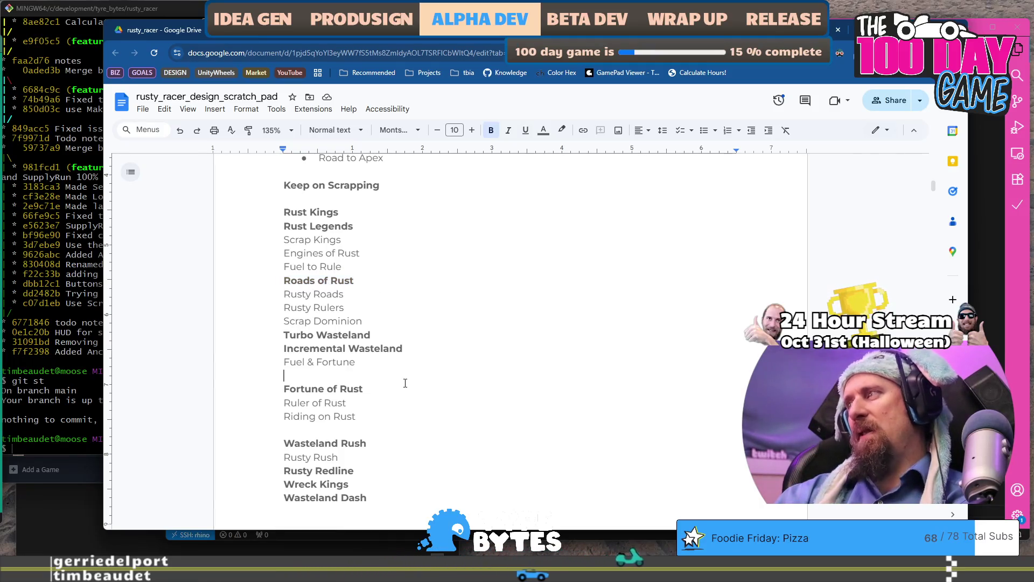
Paste Roads of Rust on the blank line and retype it as eROADing Rust.
key(ctrl+v)
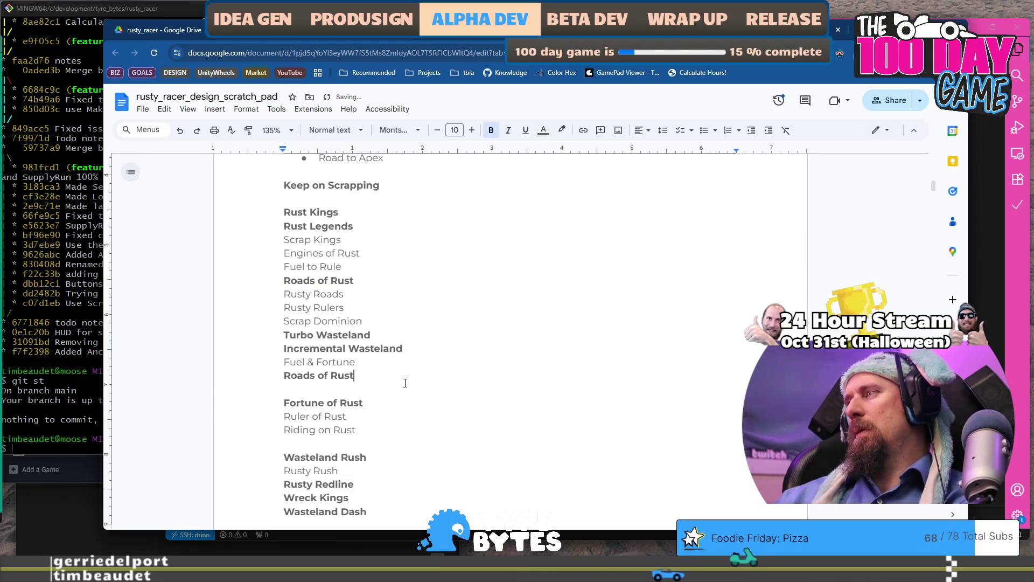
text(E)
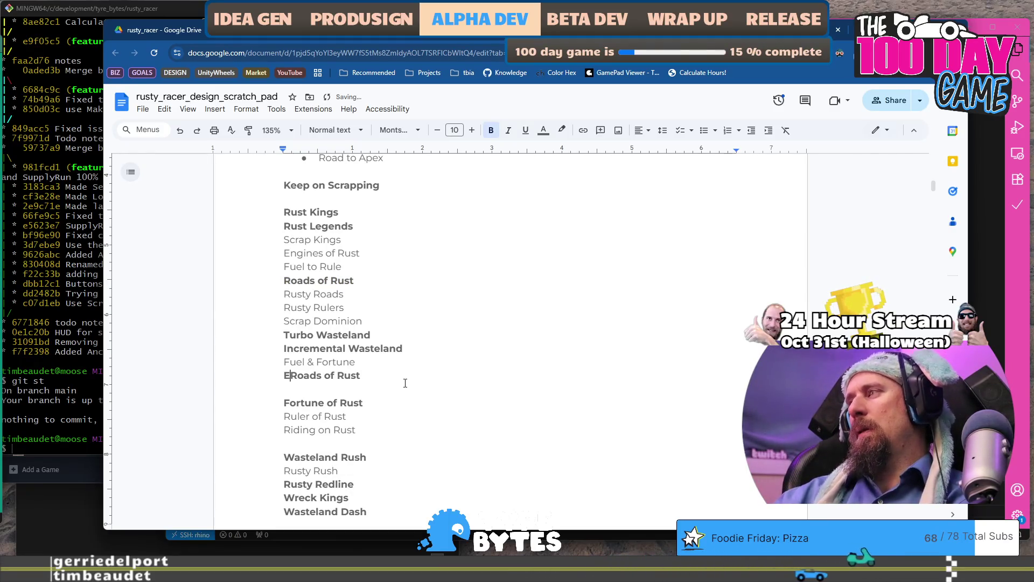
key(ctrl+shift+Right)
text(roading)
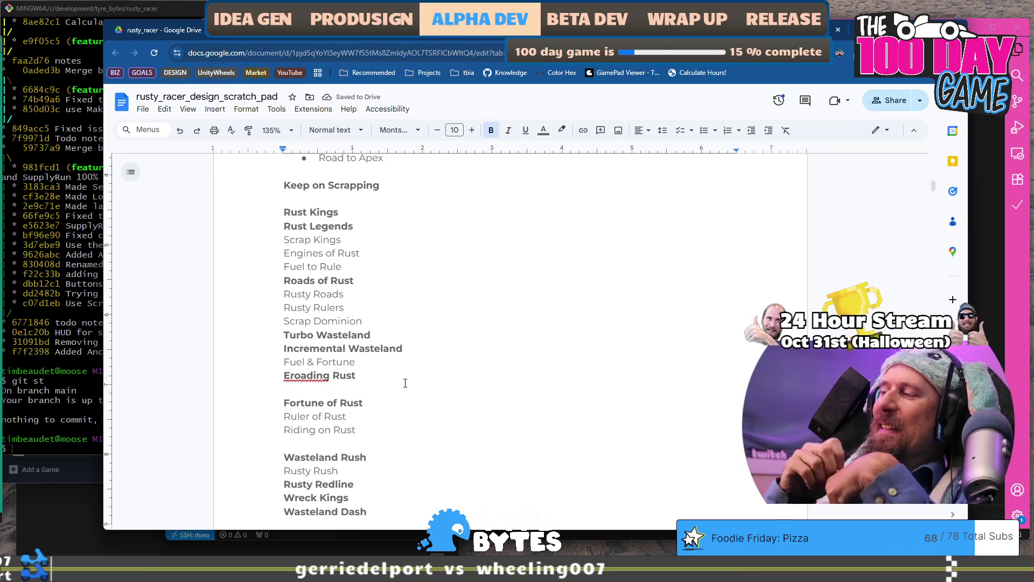
key(Delete)
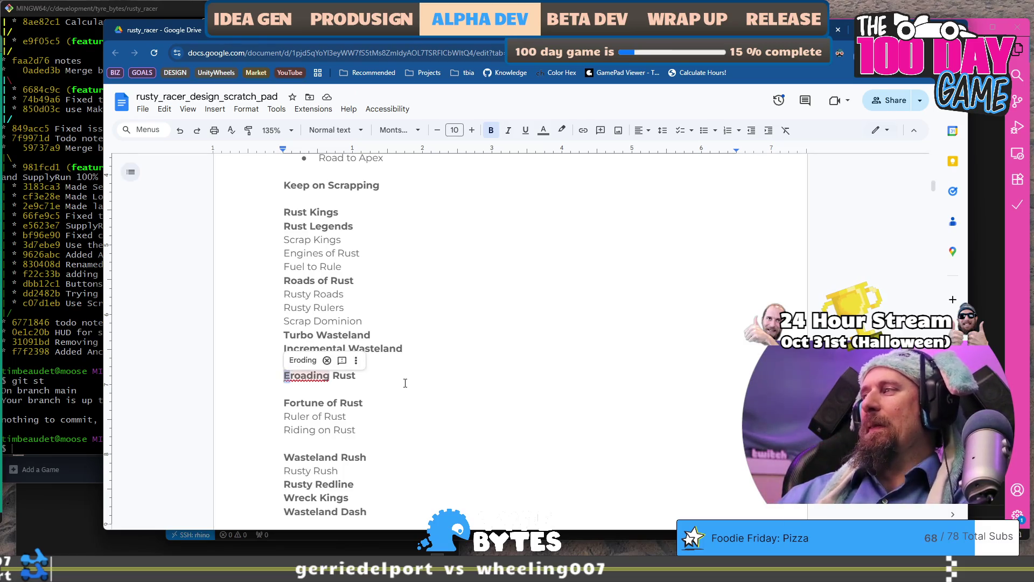
text(e)
key(Delete)
text(R)
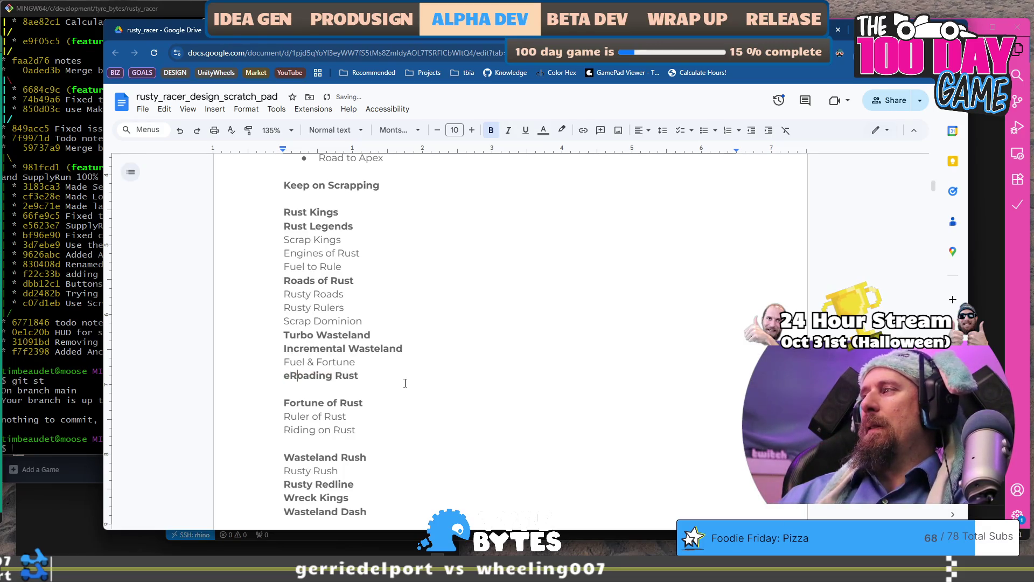
key(Down)
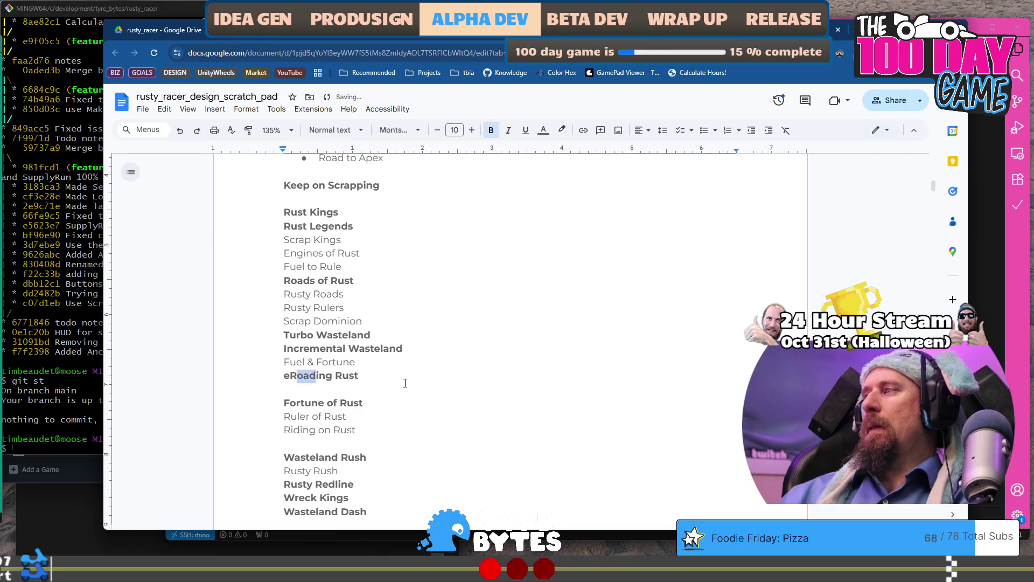
text(OAD)
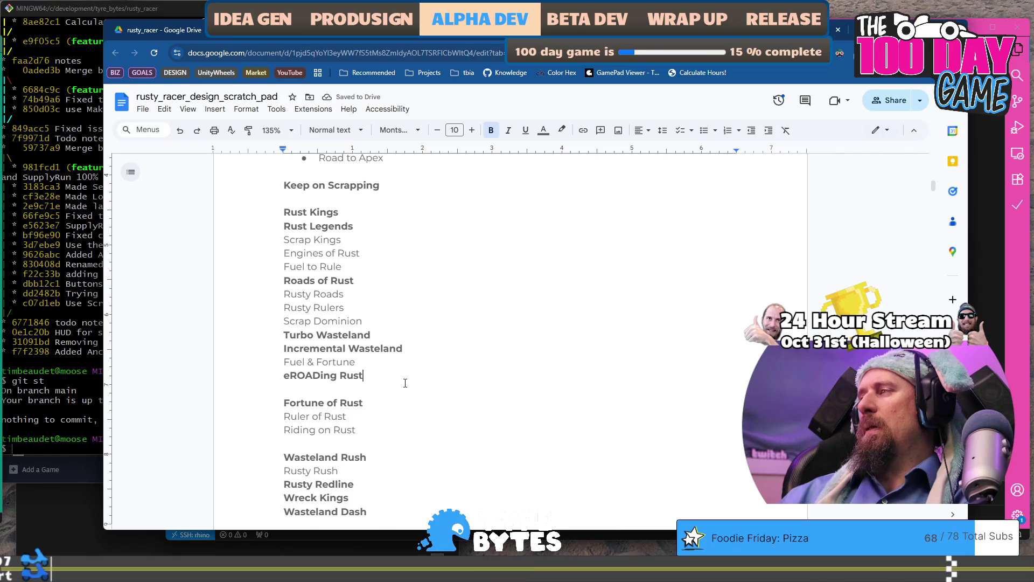
Remove the bold formatting from the eROADing Rust line.
key(shift+End)
key(ctrl+b)
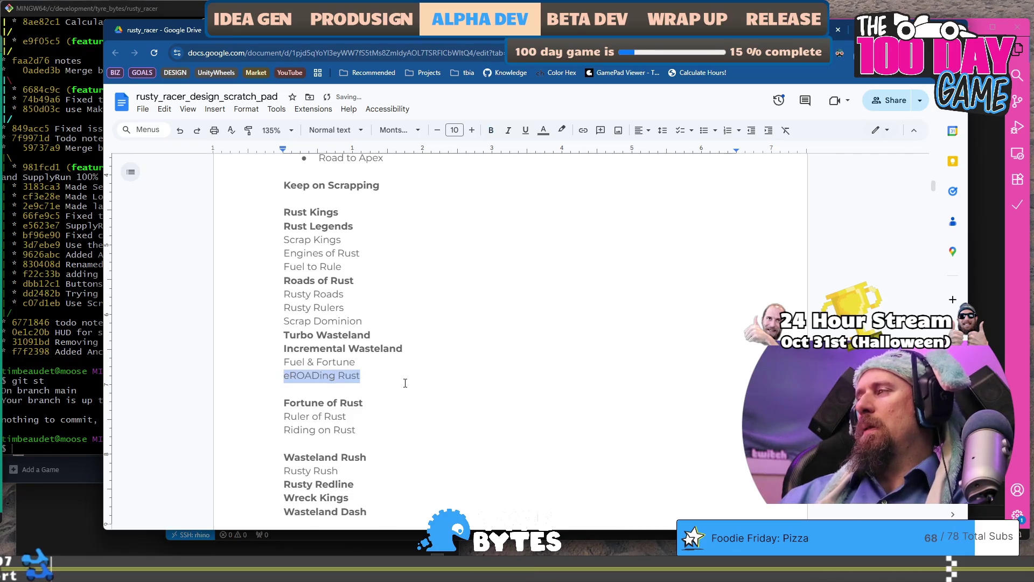
key(Down)
key(Down)
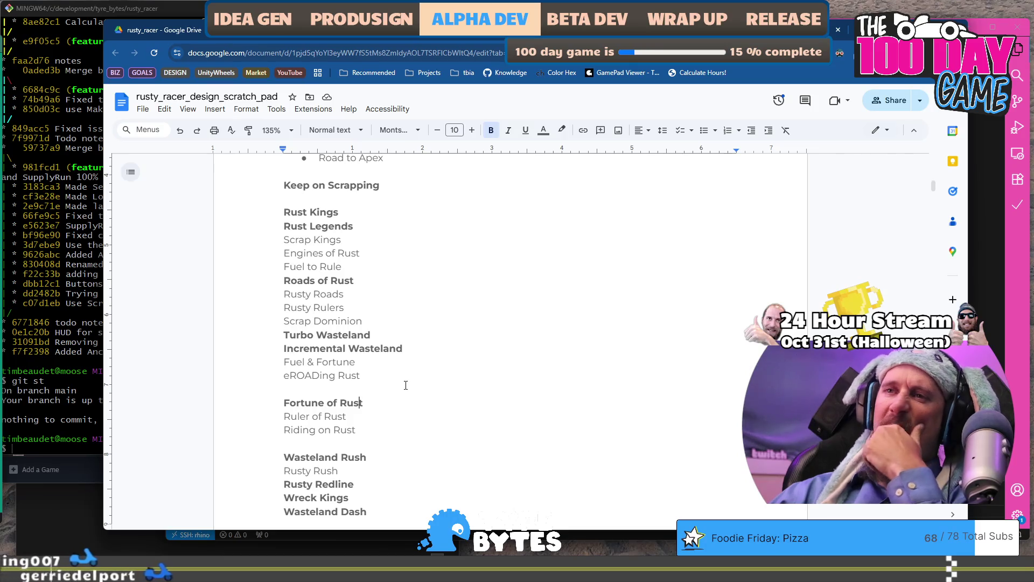
scroll(406, 385, down, 1)
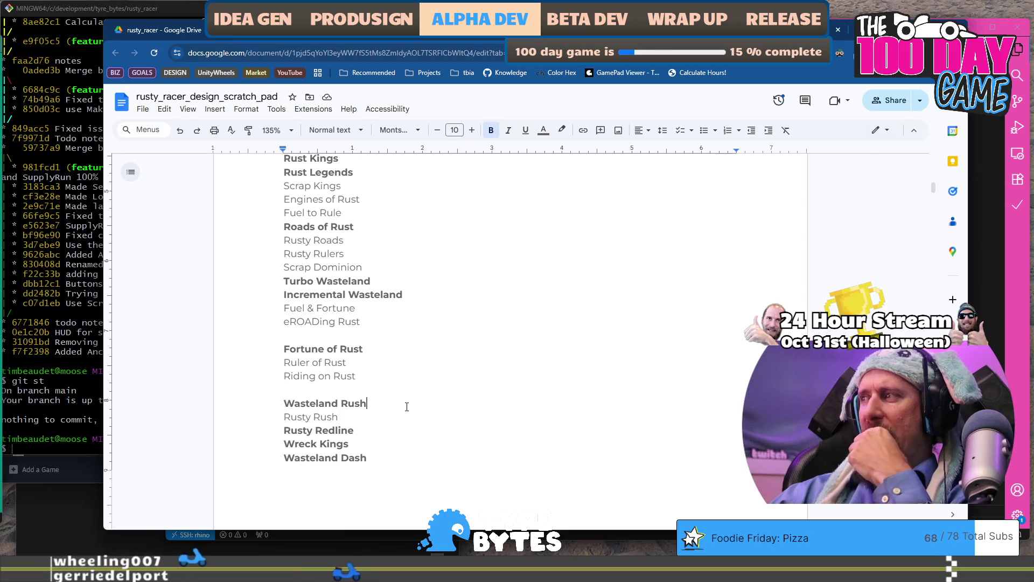
Try moving Wreck Kings, restore the list order, and delete the blank line above Wasteland Rush.
click(401, 447)
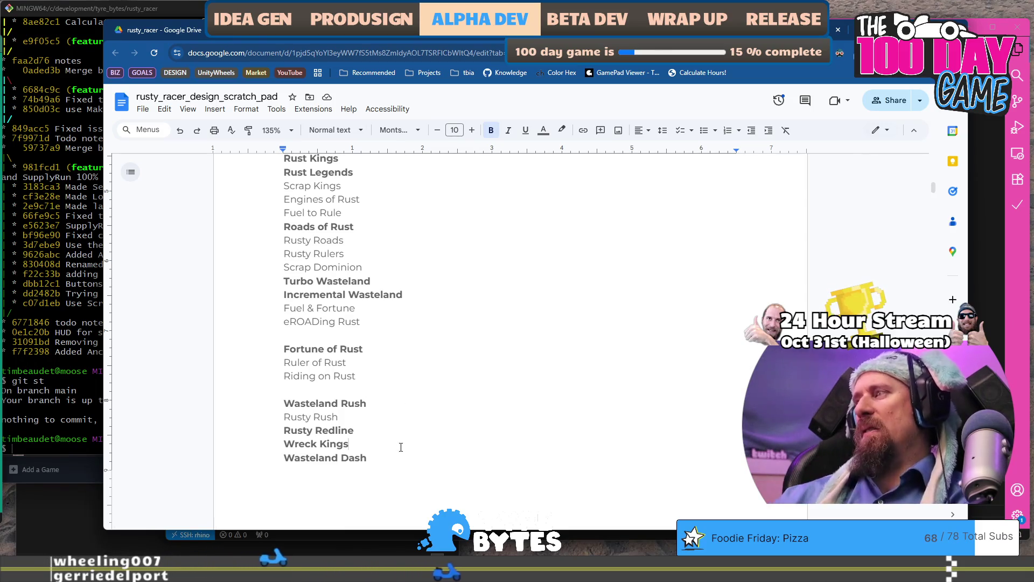
key(shift+Home)
key(BackSpace)
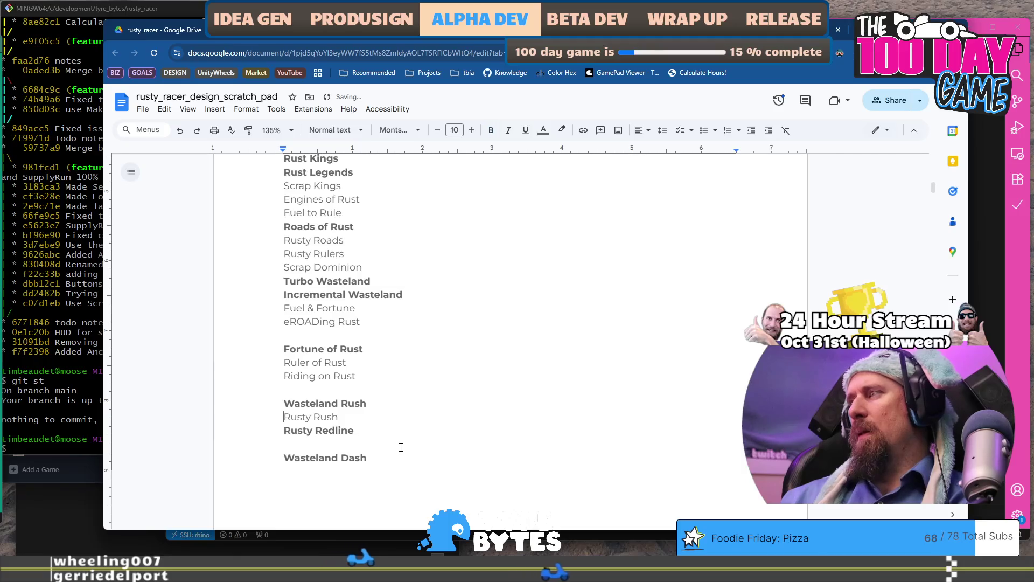
key(ctrl+z)
key(ctrl+z)
key(ctrl+z)
key(Up)
key(Up)
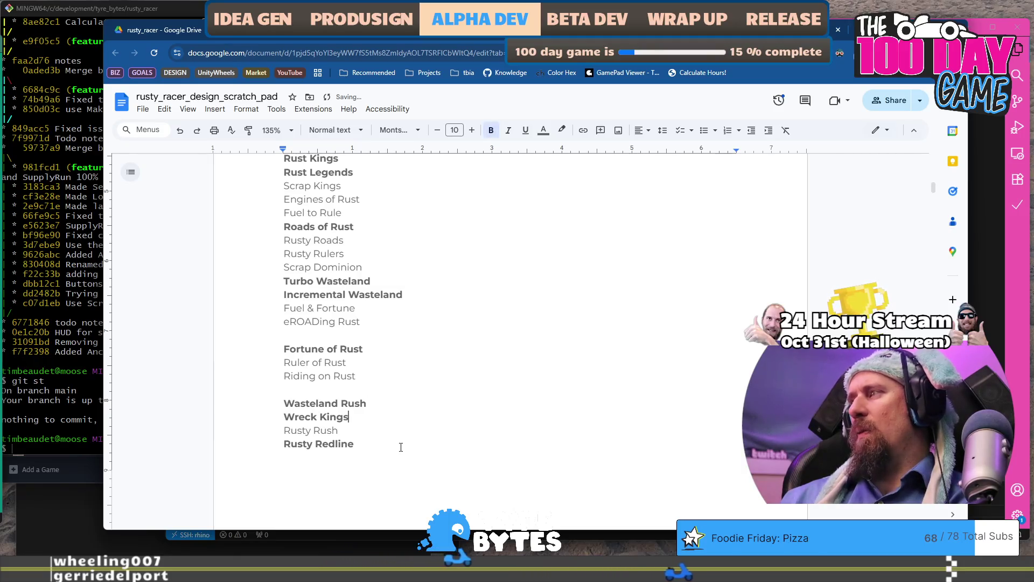
key(ctrl+y)
key(ctrl+y)
key(ctrl+y)
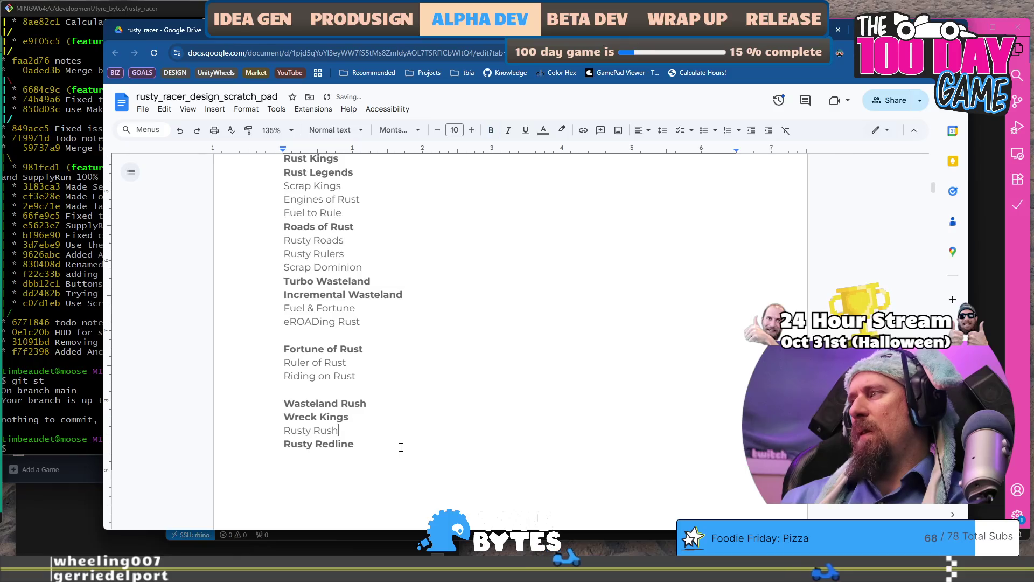
key(Up)
key(Up)
key(Up)
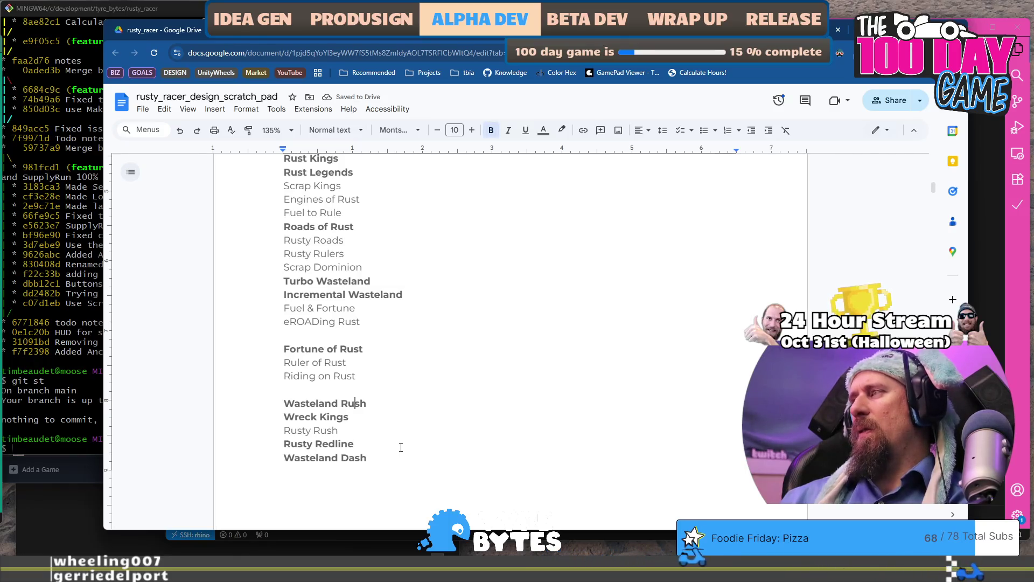
key(BackSpace)
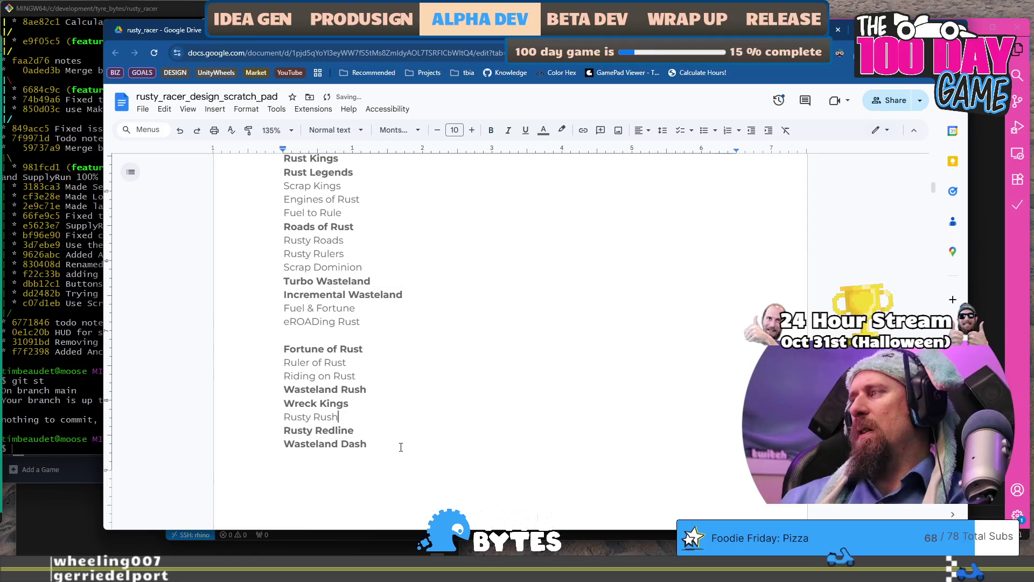
Select the Incremental Wasteland line and open a blank line above Wasteland Rush.
key(Up)
key(End)
key(Return)
key(Up)
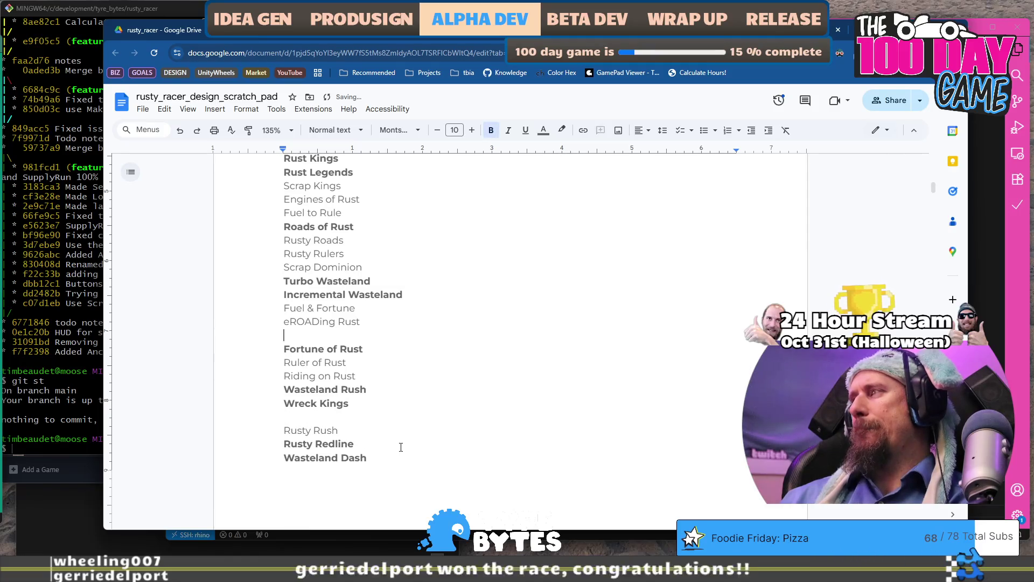
key(shift+End)
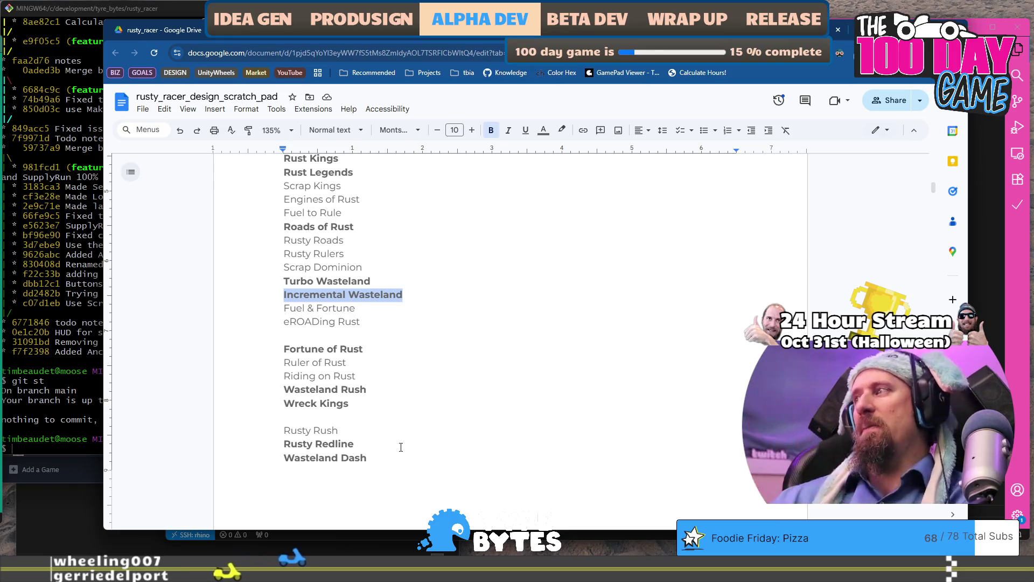
key(ctrl+z)
key(ctrl+z)
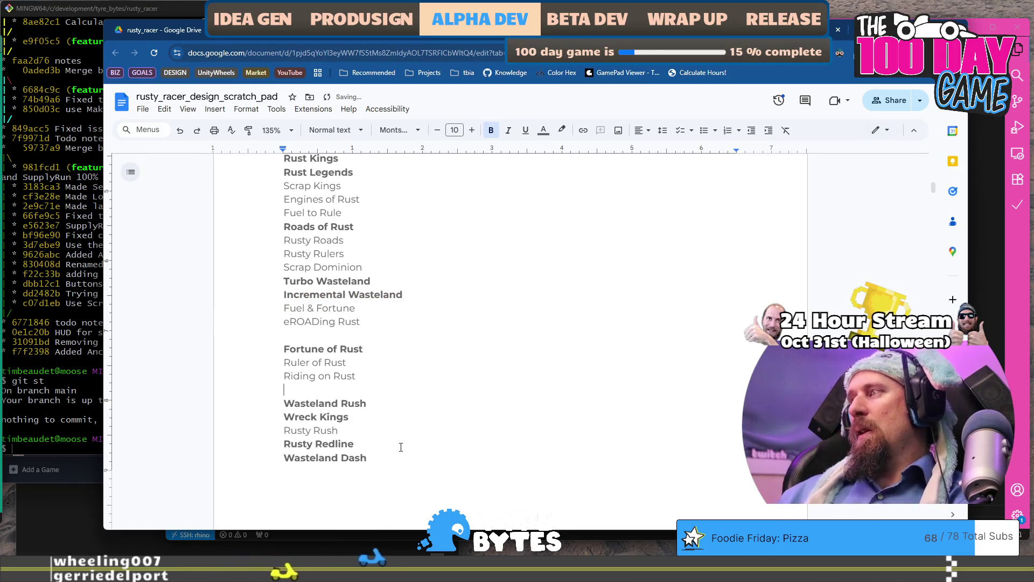
key(ctrl+z)
key(ctrl+z)
key(ctrl+z)
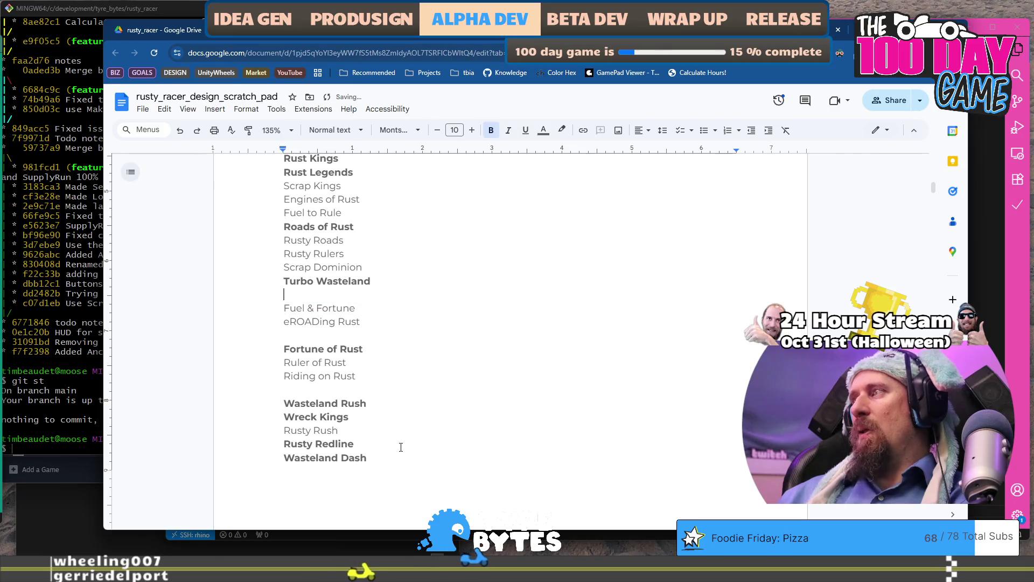
key(ctrl+y)
key(ctrl+y)
key(ctrl+y)
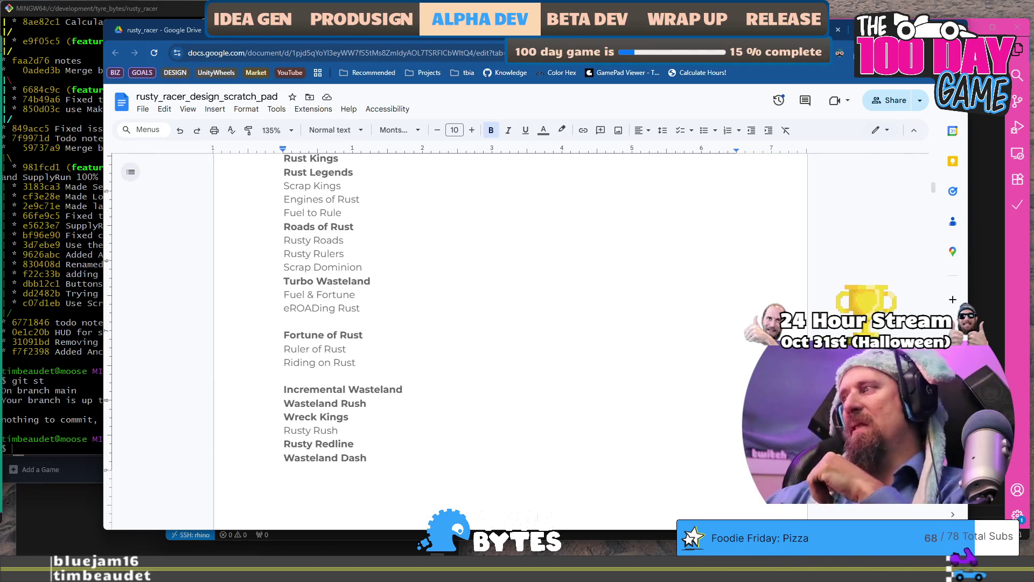
Select and cut the Incremental Wasteland, Wasteland Rush and Wreck Kings lines, removing the leftover blank line.
double_click(443, 409)
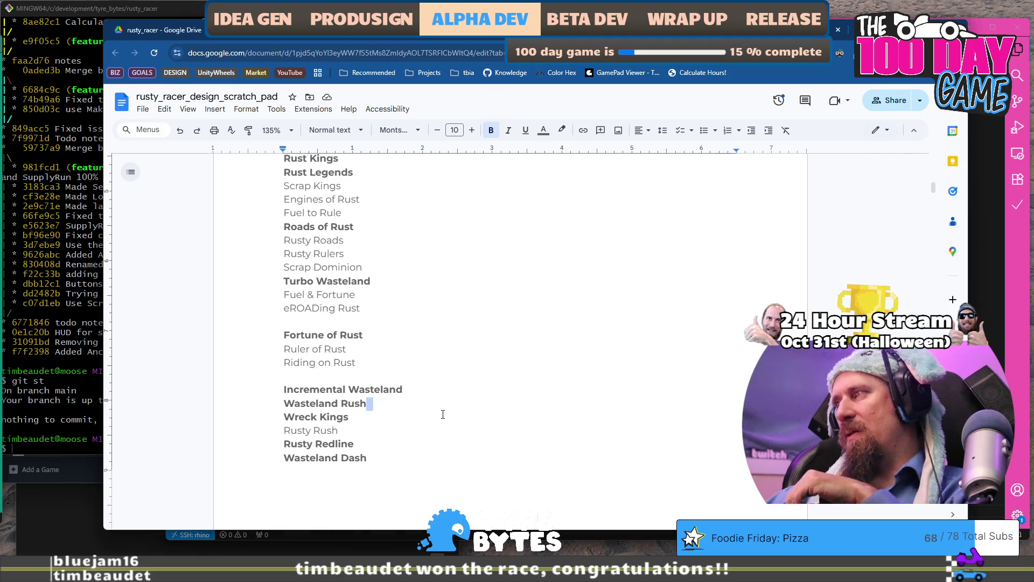
shift+click(436, 393)
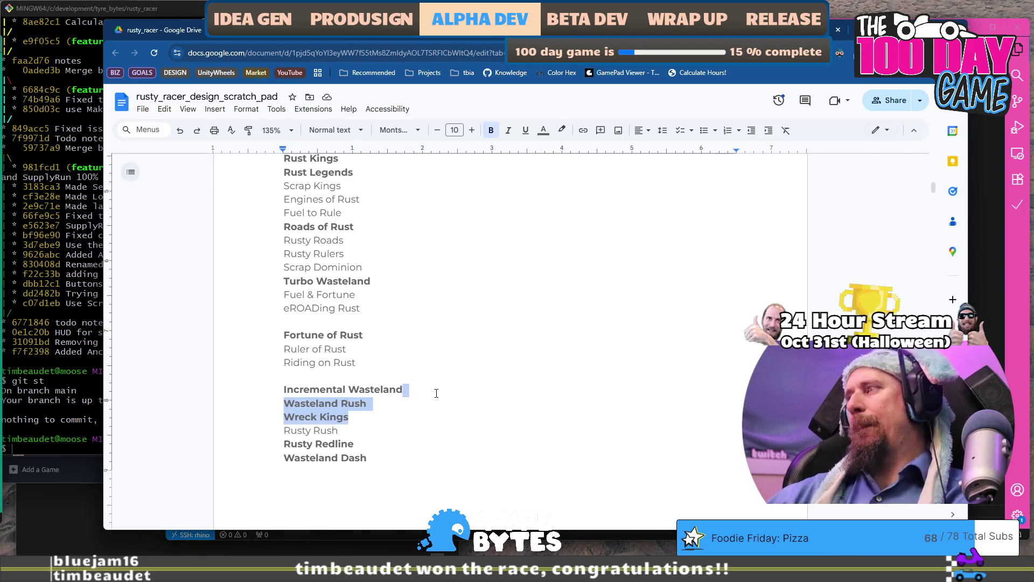
key(shift+Home)
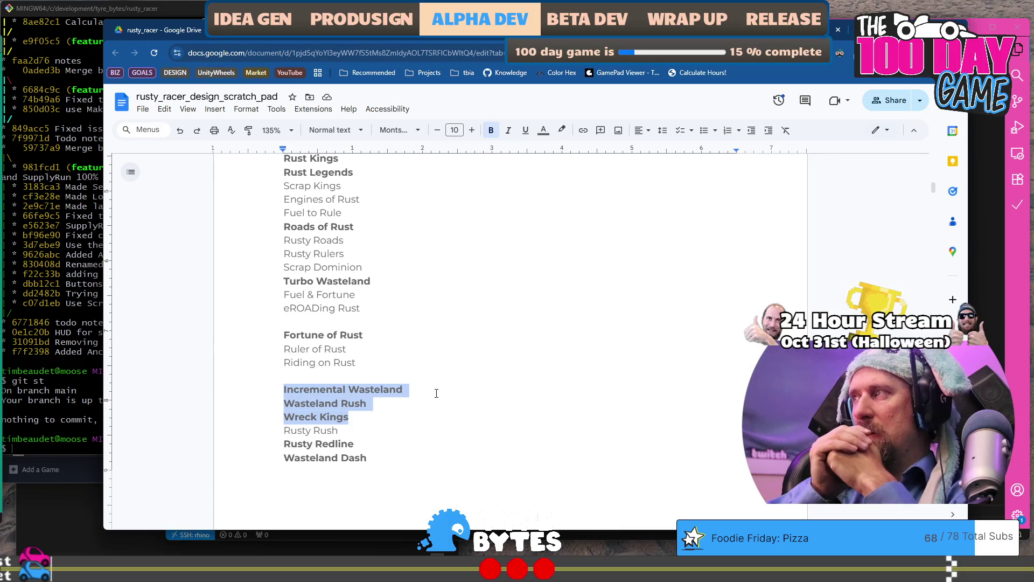
key(Right)
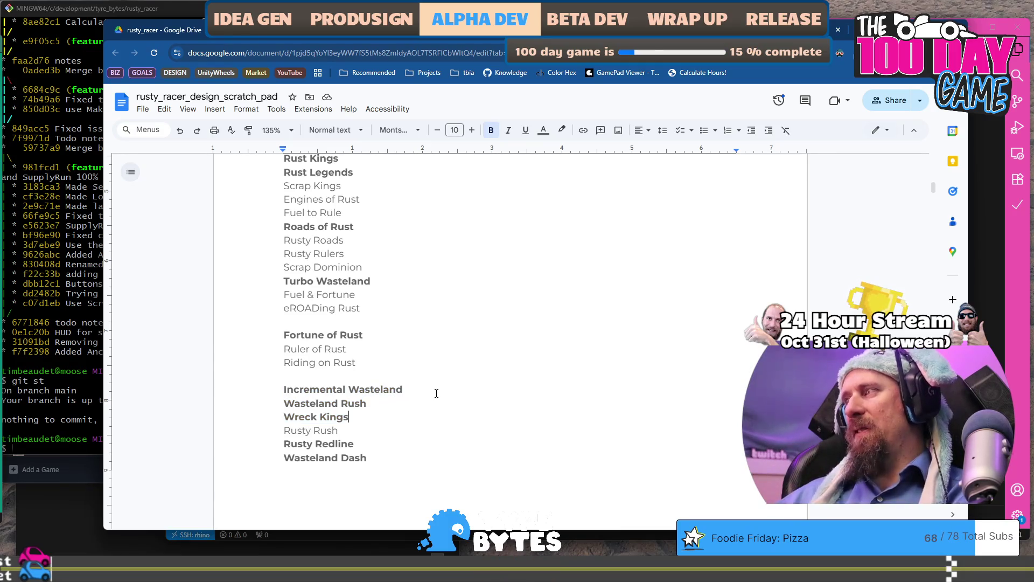
key(shift+Up)
key(shift+Up)
key(shift+Home)
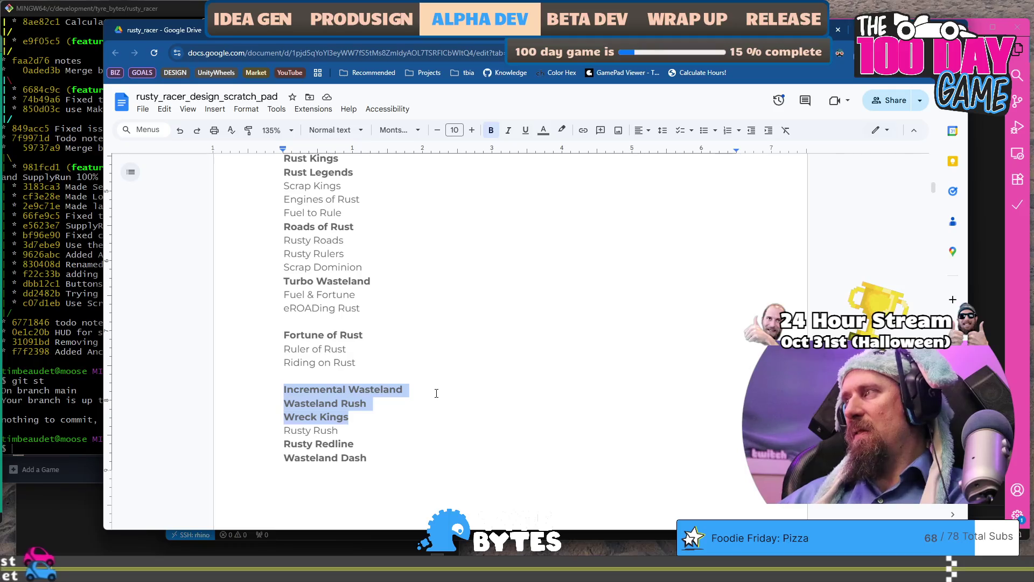
key(ctrl+x)
key(BackSpace)
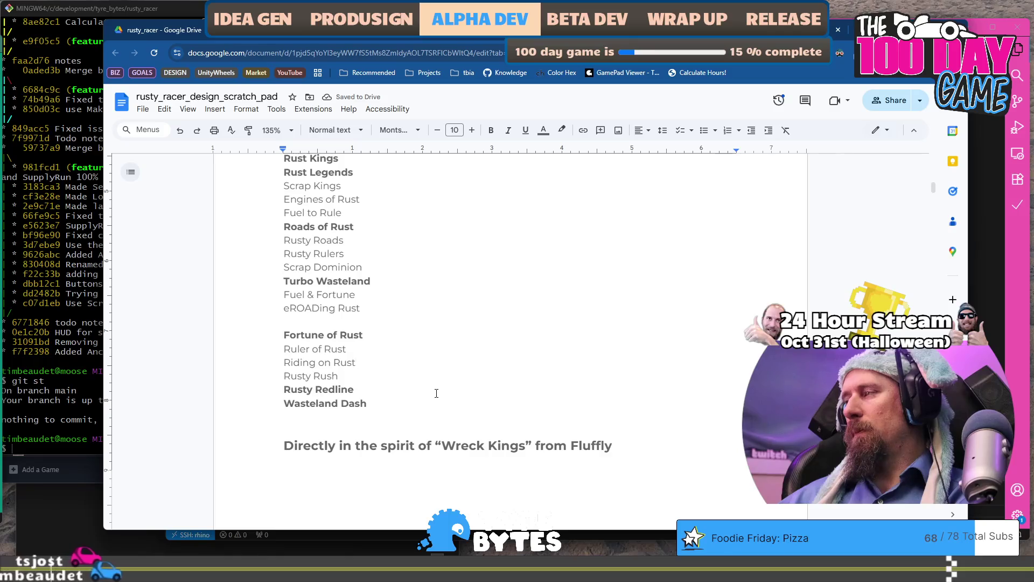
scroll(437, 394, down, 10)
Add a Heading 3 'Shortlist for Titles' below the bullets and paste the three cut titles under it.
scroll(431, 377, up, 1)
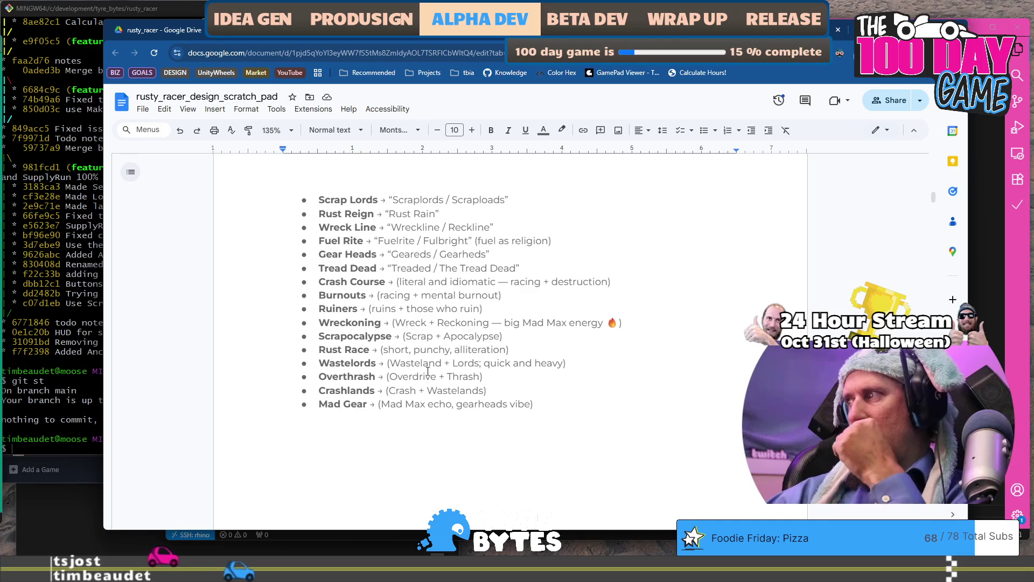
scroll(427, 371, up, 7)
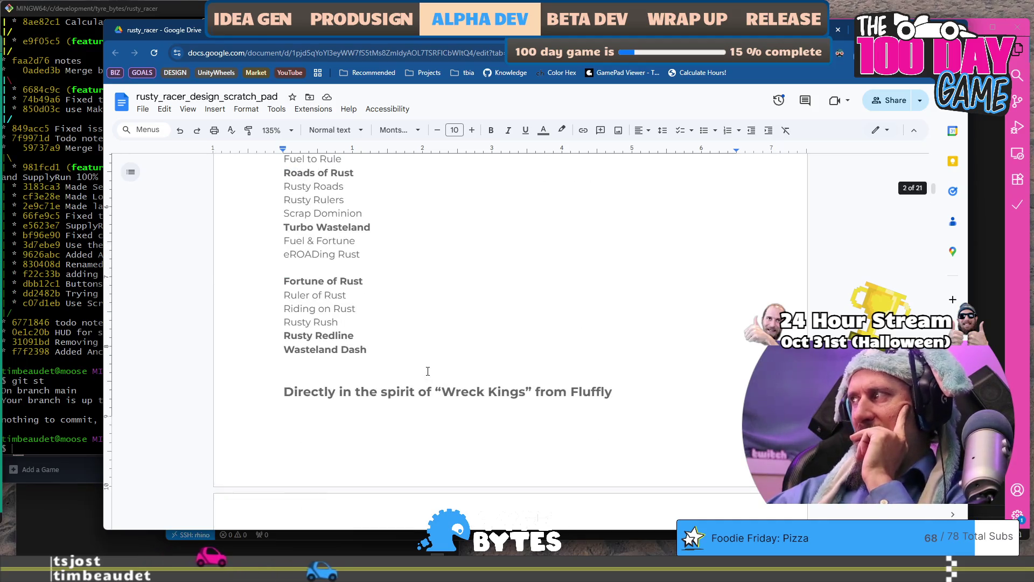
scroll(428, 371, down, 5)
scroll(428, 371, up, 4)
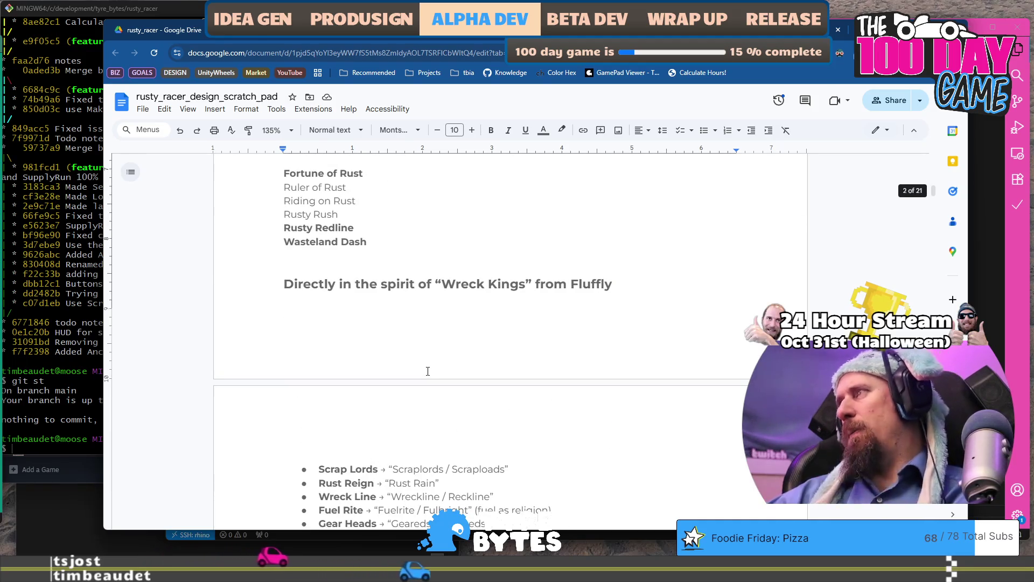
key(ctrl+z)
key(ctrl+z)
key(ctrl+z)
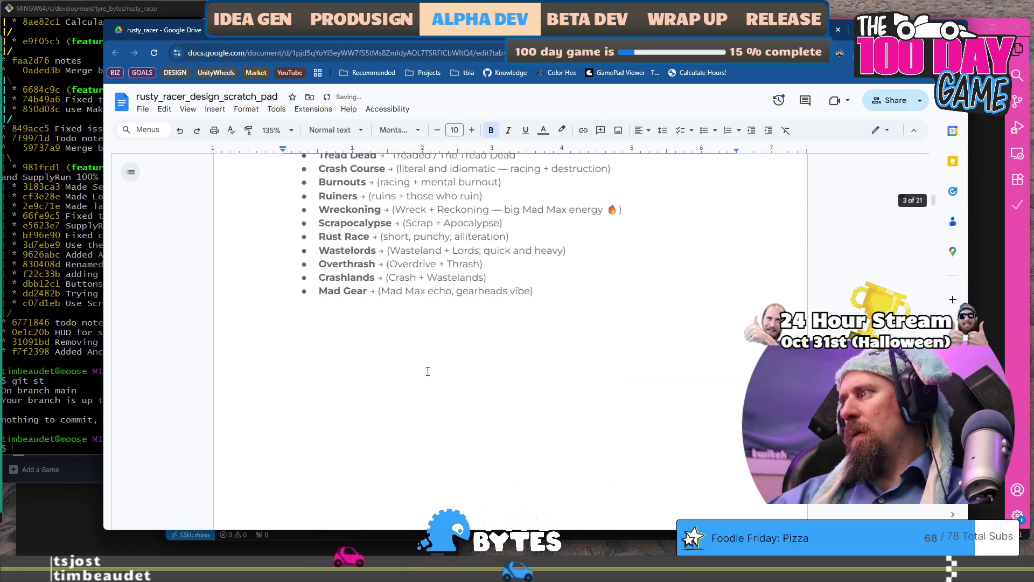
scroll(428, 371, down, 5)
scroll(428, 371, up, 7)
click(556, 451)
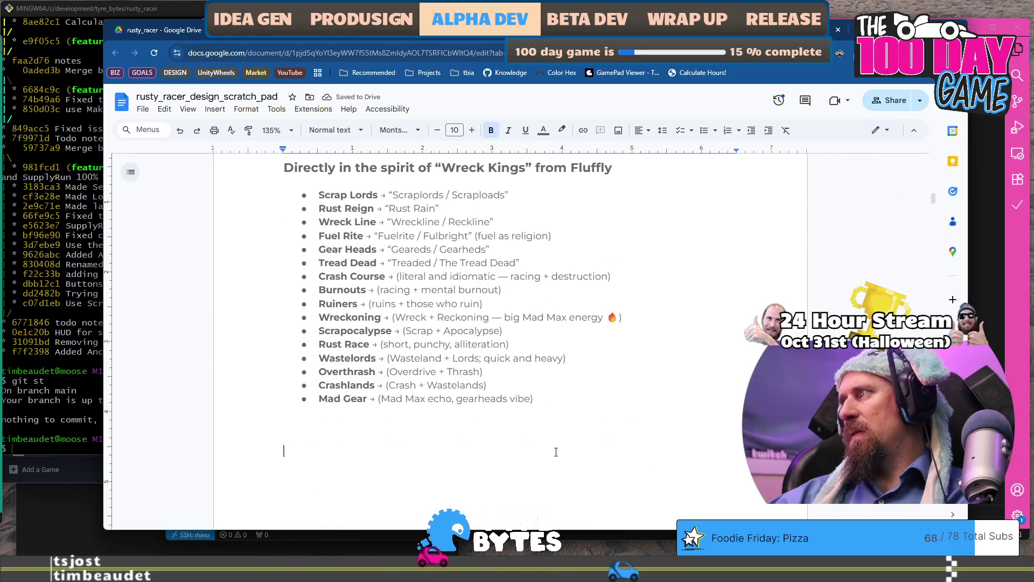
key(ctrl+alt+3)
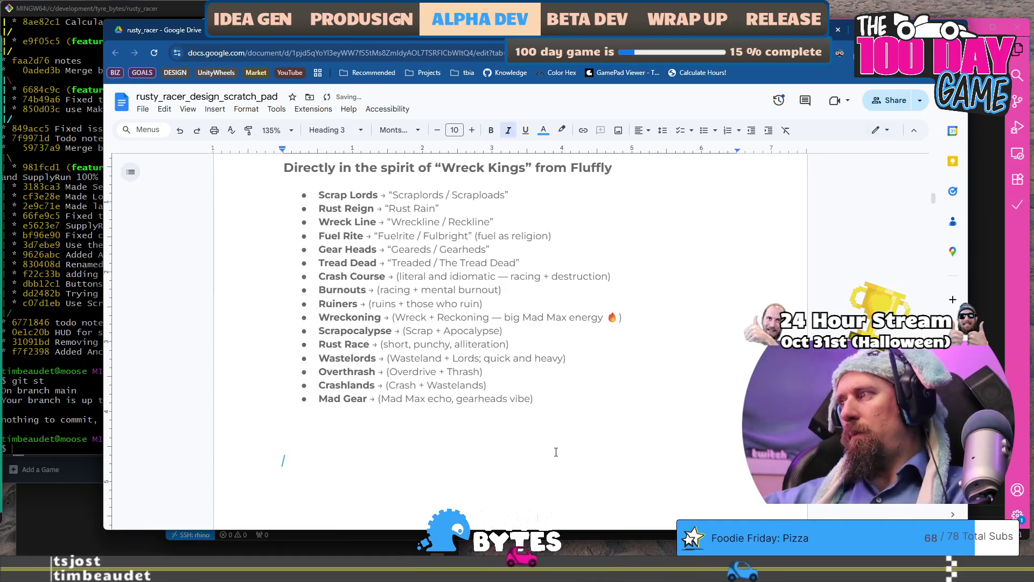
text(Short)
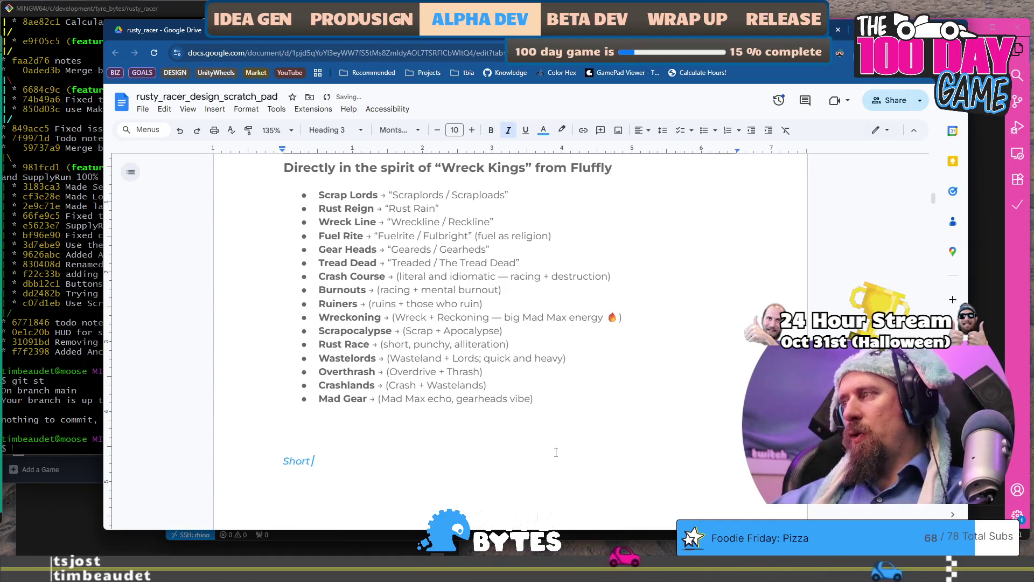
text(list for Titles)
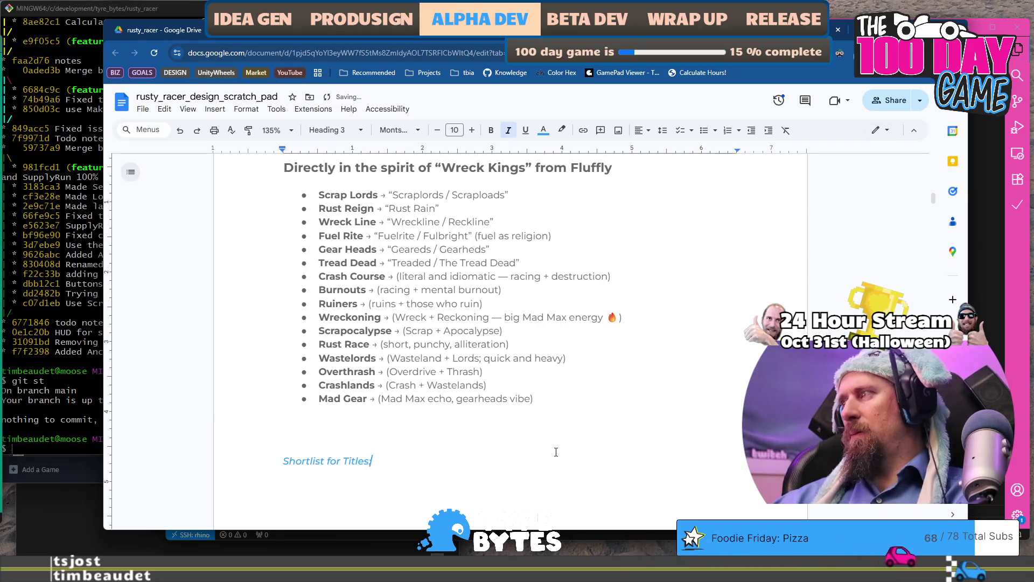
key(Return)
key(ctrl+v)
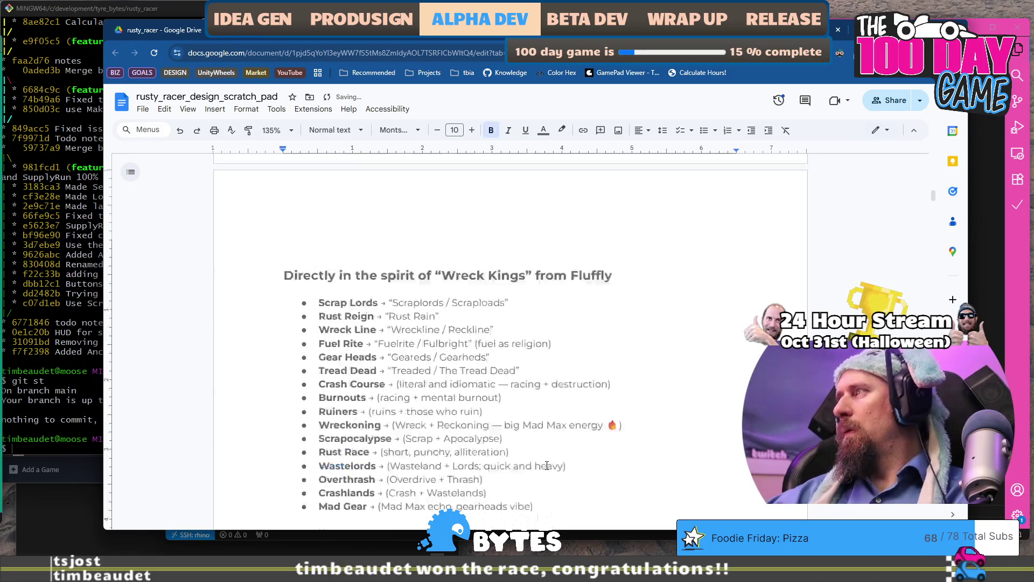
Copy the Roads of Rust line from the name list and place the caret after Wreck Kings.
scroll(414, 395, up, 10)
click(390, 218)
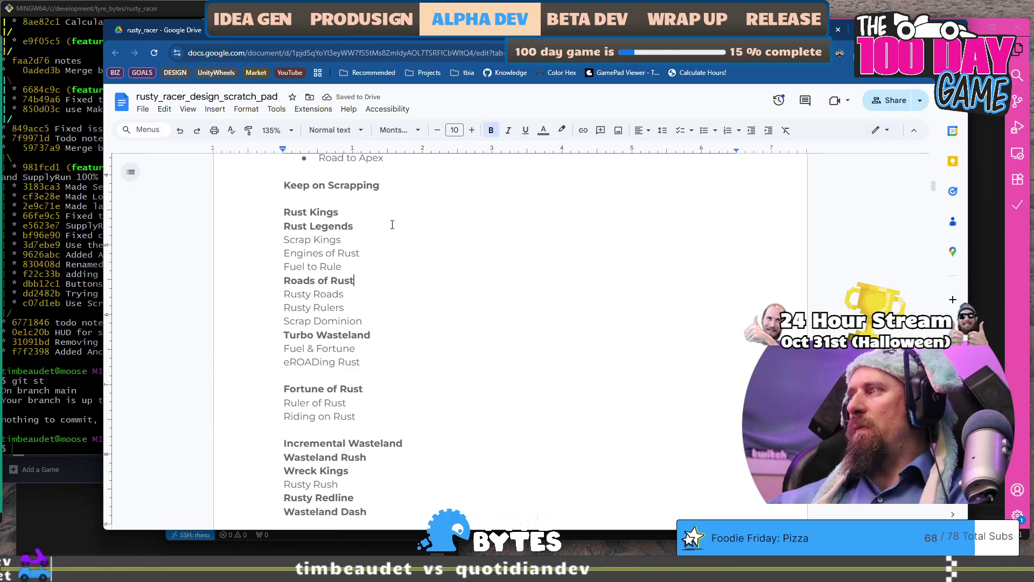
key(Down)
key(Down)
key(shift+Home)
scroll(369, 237, down, 15)
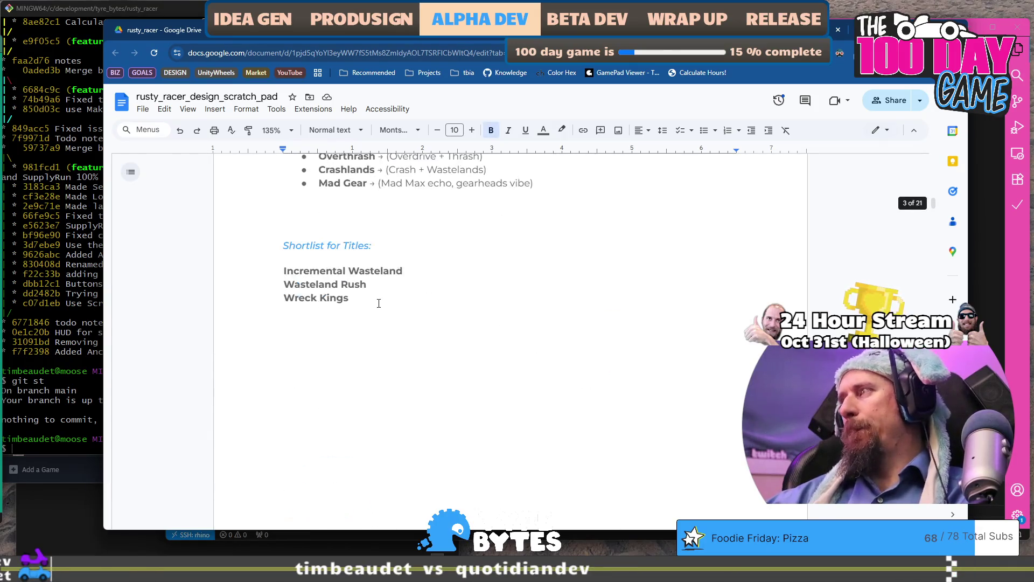
click(399, 305)
text(Roads of Rust)
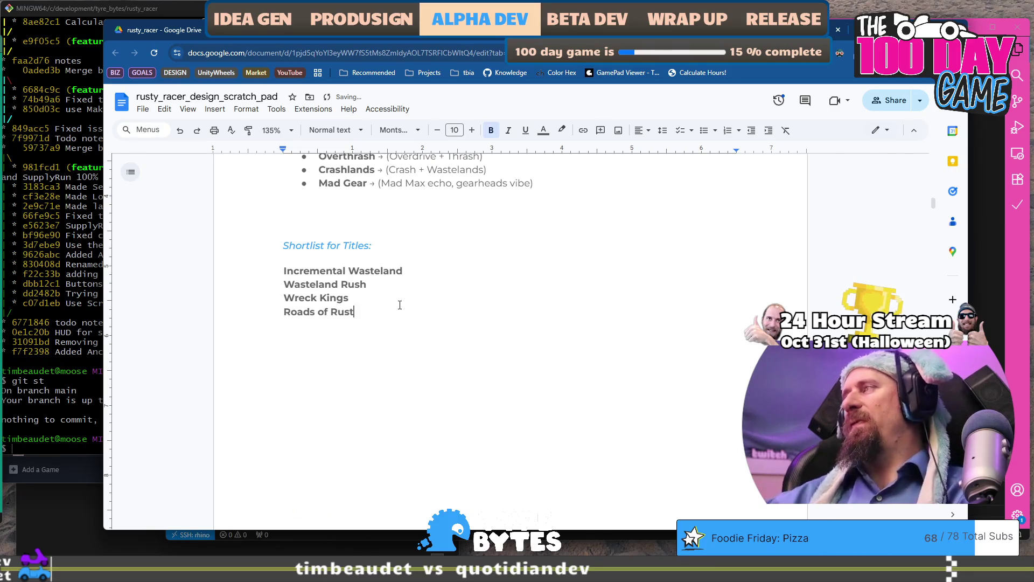
scroll(399, 304, up, 5)
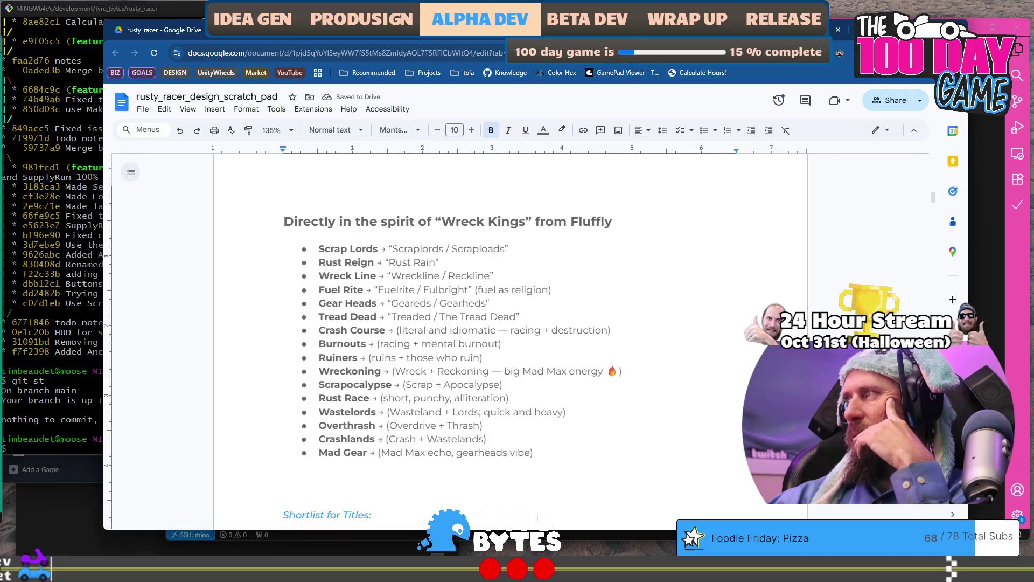
drag(325, 273, 381, 314)
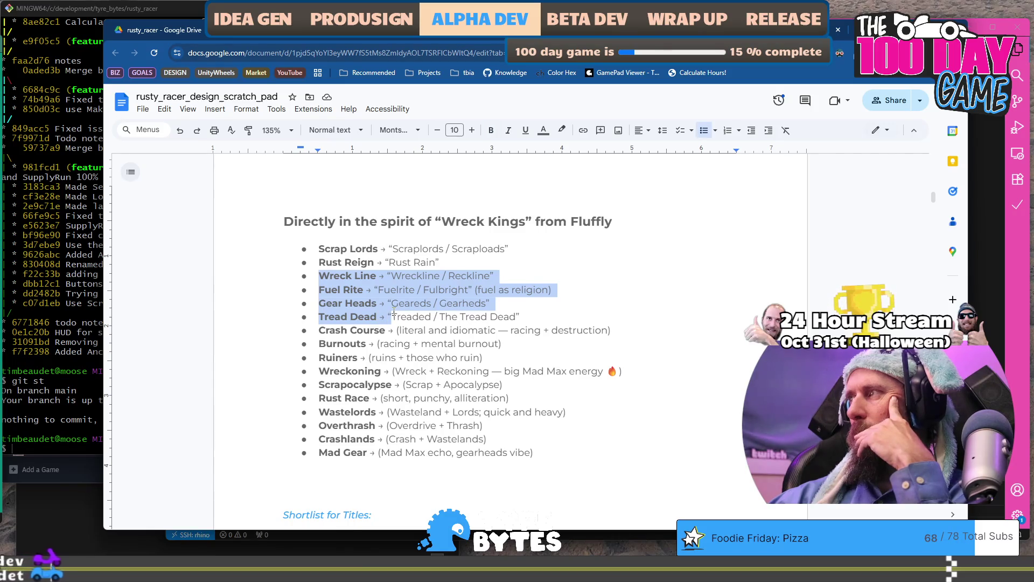
scroll(394, 311, down, 3)
scroll(393, 312, up, 2)
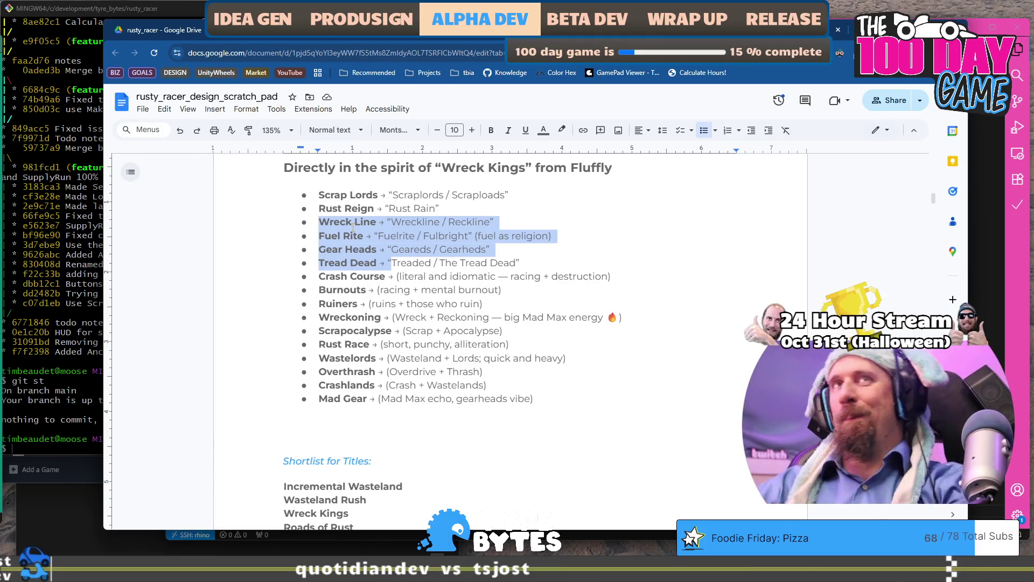
key(ctrl+super+Right)
key(ctrl+super+Right)
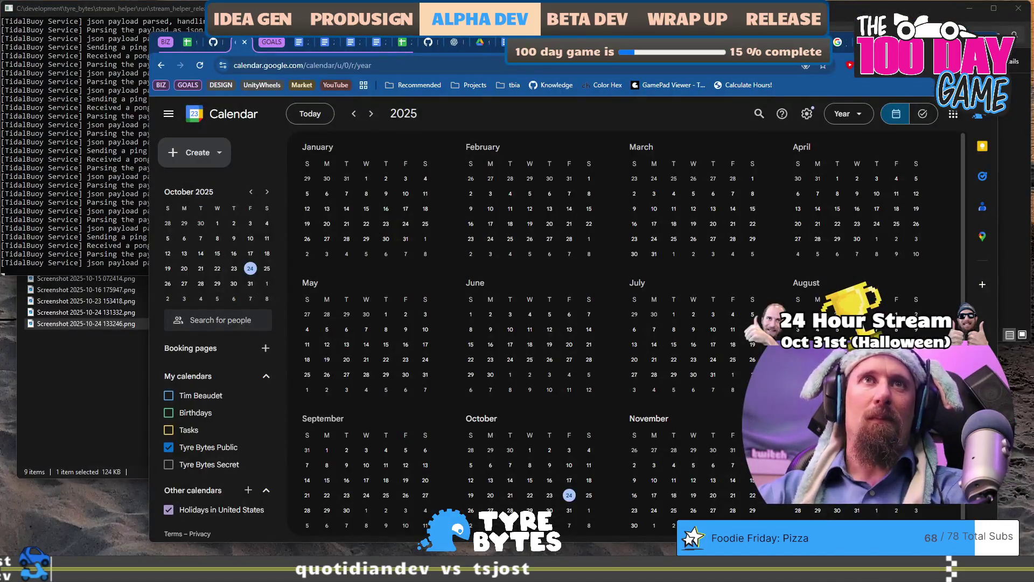
Open a new browser tab and go to drive.google.com.
key(ctrl+t)
key(ctrl+v)
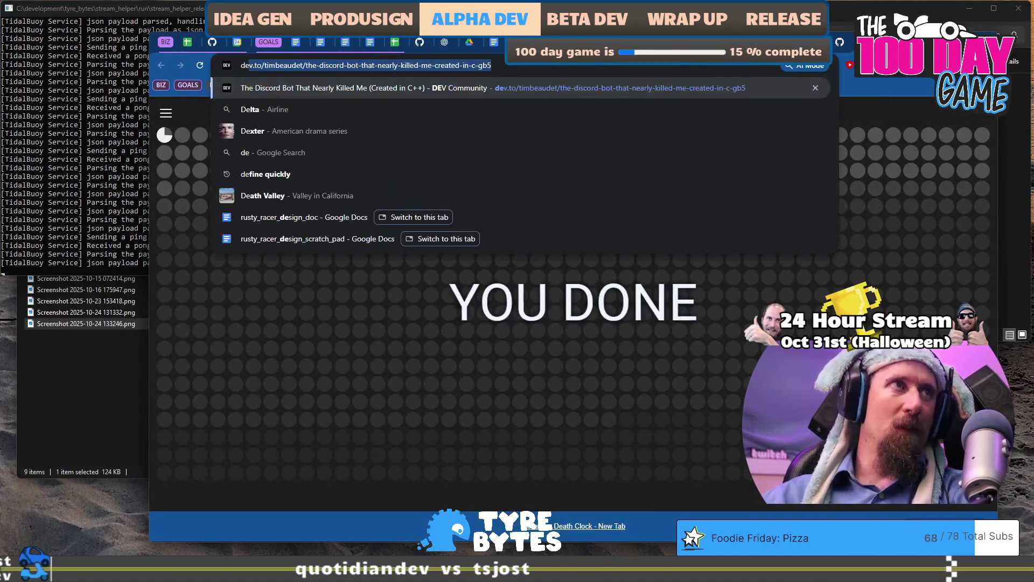
key(Escape)
text(design)
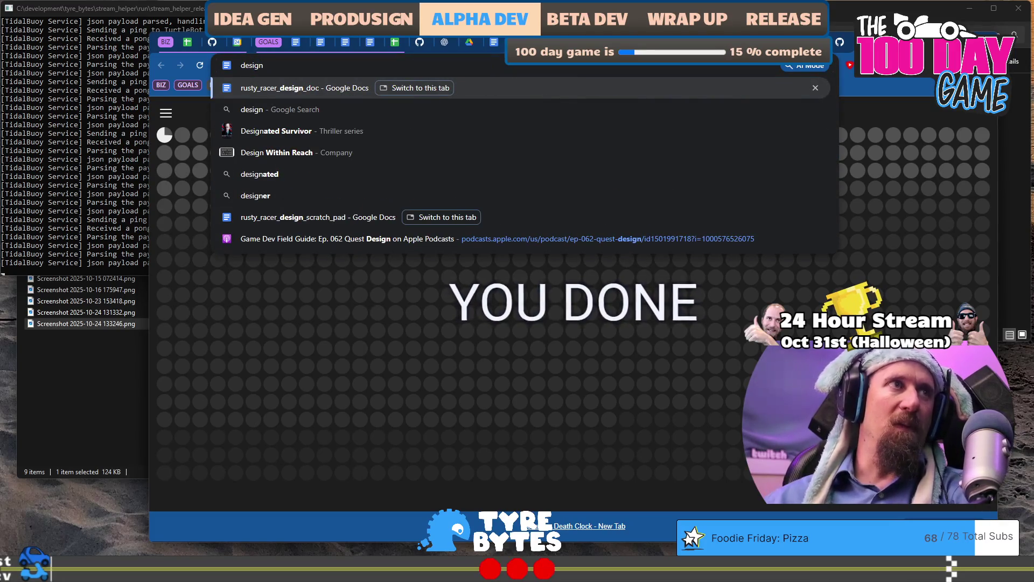
key(Escape)
text(drive.google.com)
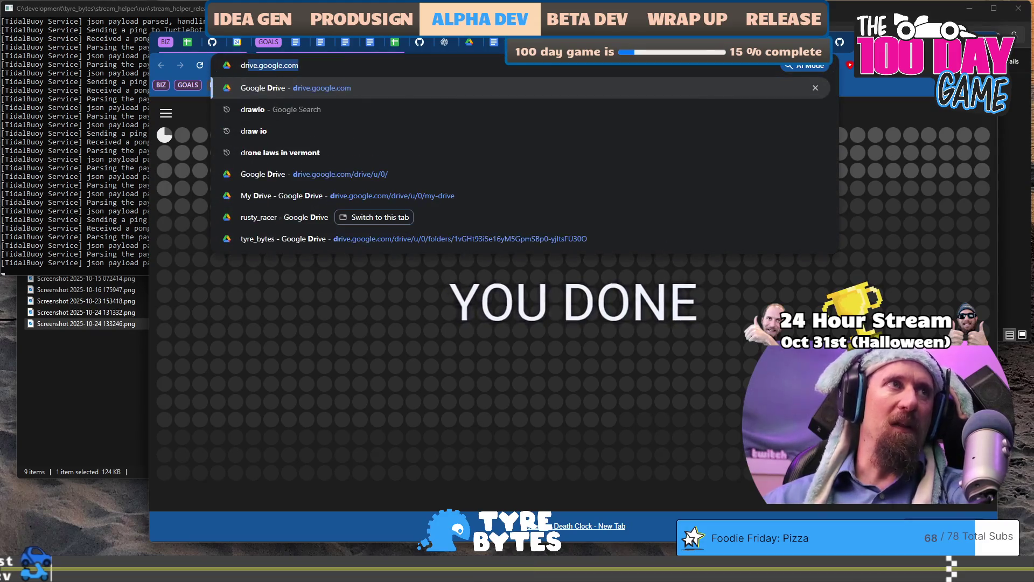
key(Return)
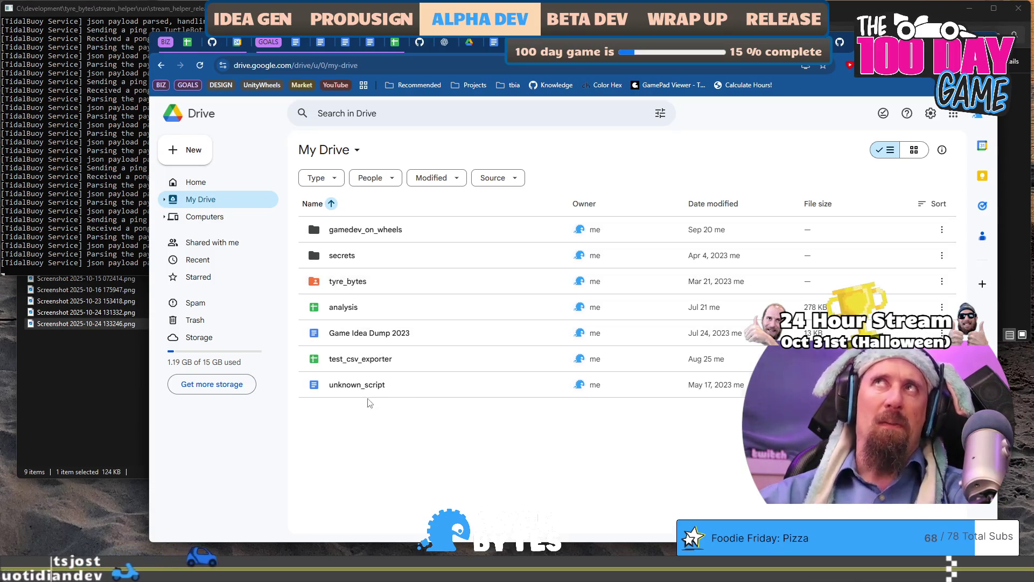
Open idea_generation_r02s01_idea_dump from tyre_bytes › game_designs › racing_game_ideas.
click(370, 281)
double_click(370, 281)
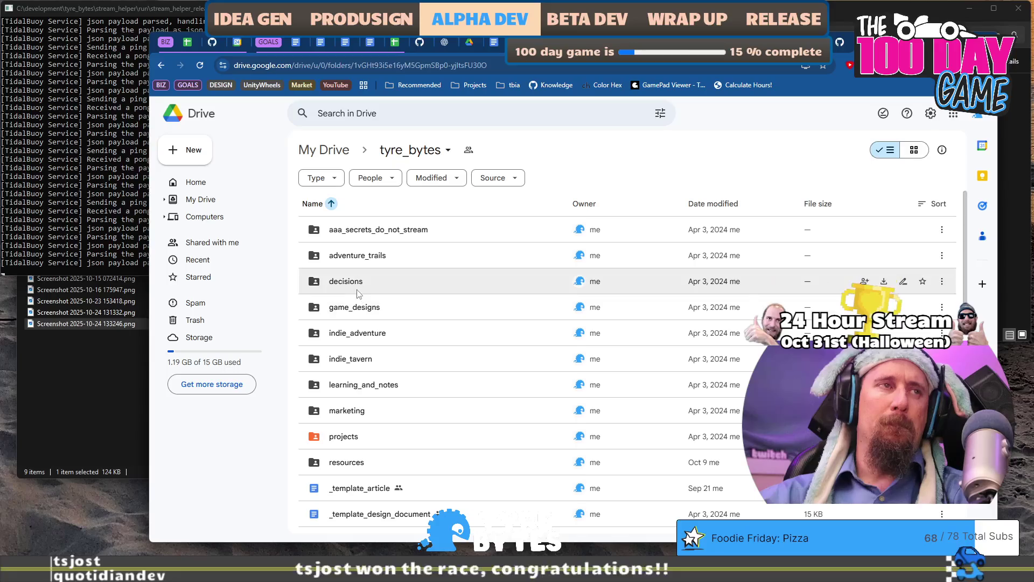
click(356, 284)
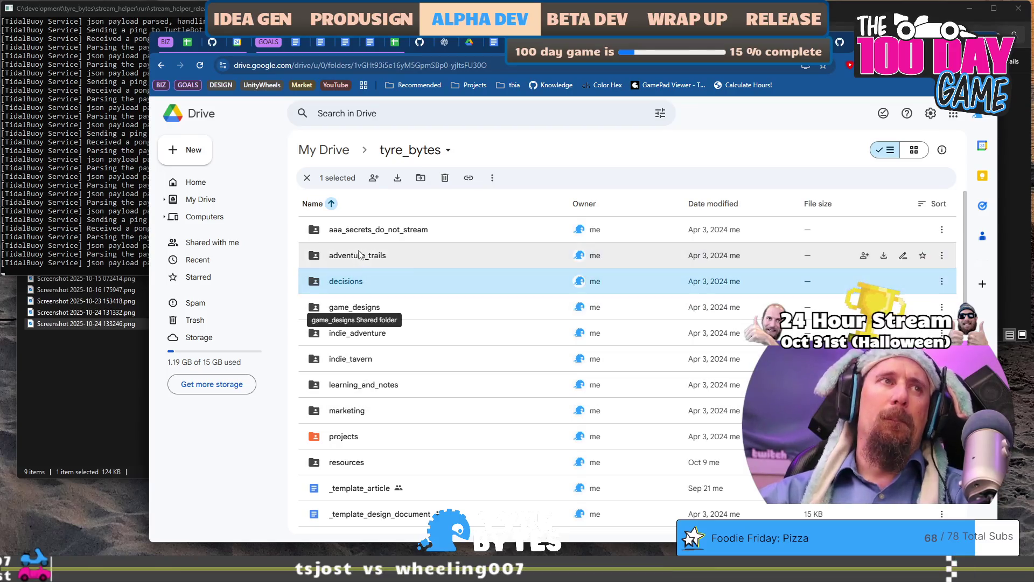
double_click(359, 307)
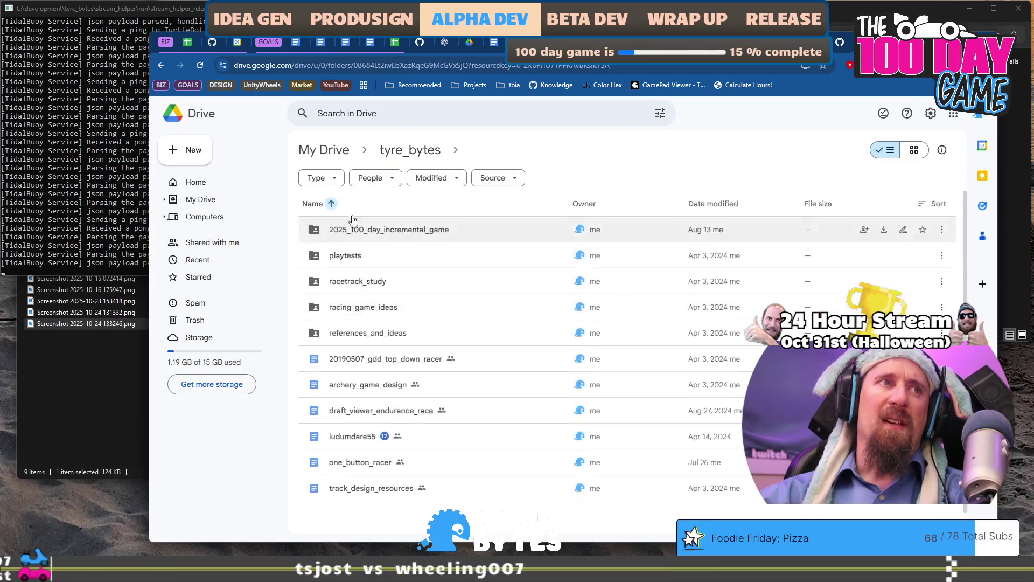
double_click(370, 312)
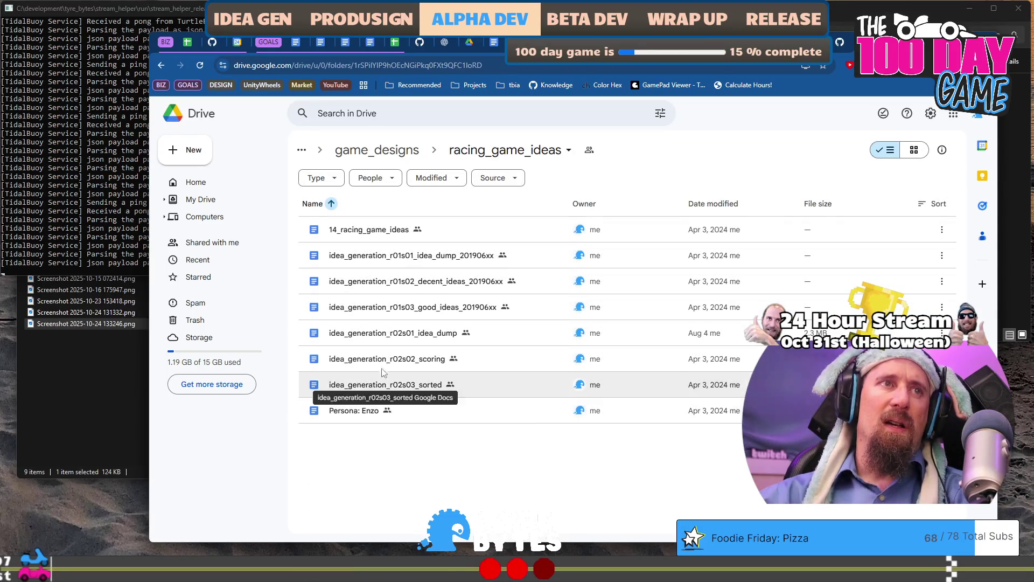
double_click(380, 333)
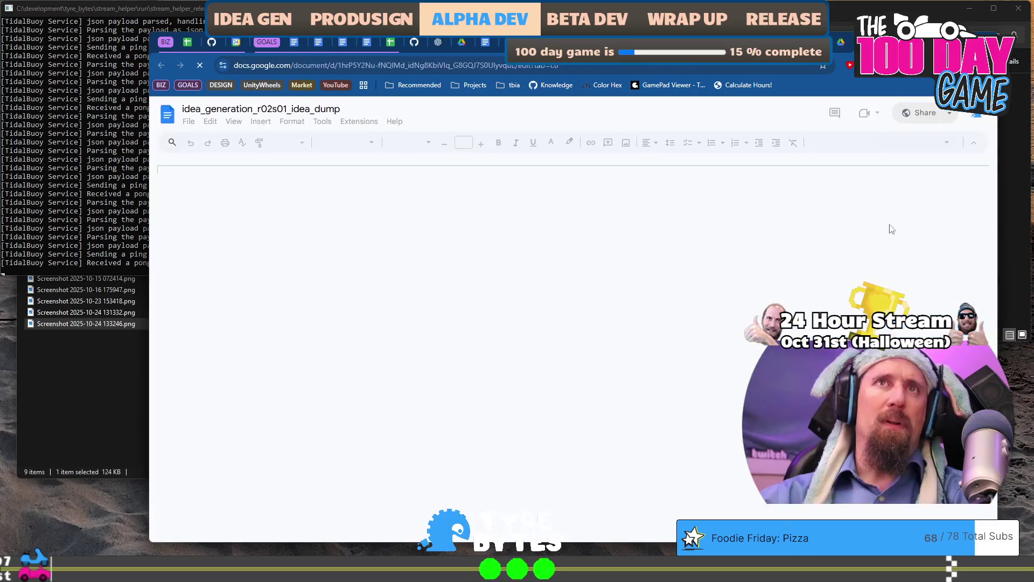
Paste a copy of the Title-Like Description template and title it '61. Wreck Less'.
scroll(676, 331, down, 5)
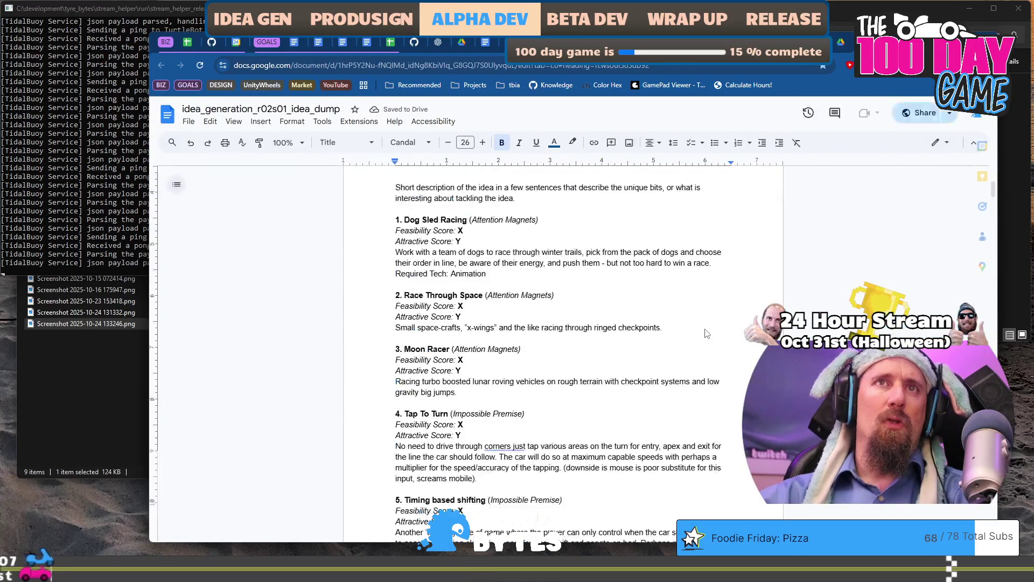
drag(972, 214, 970, 345)
scroll(532, 482, down, 5)
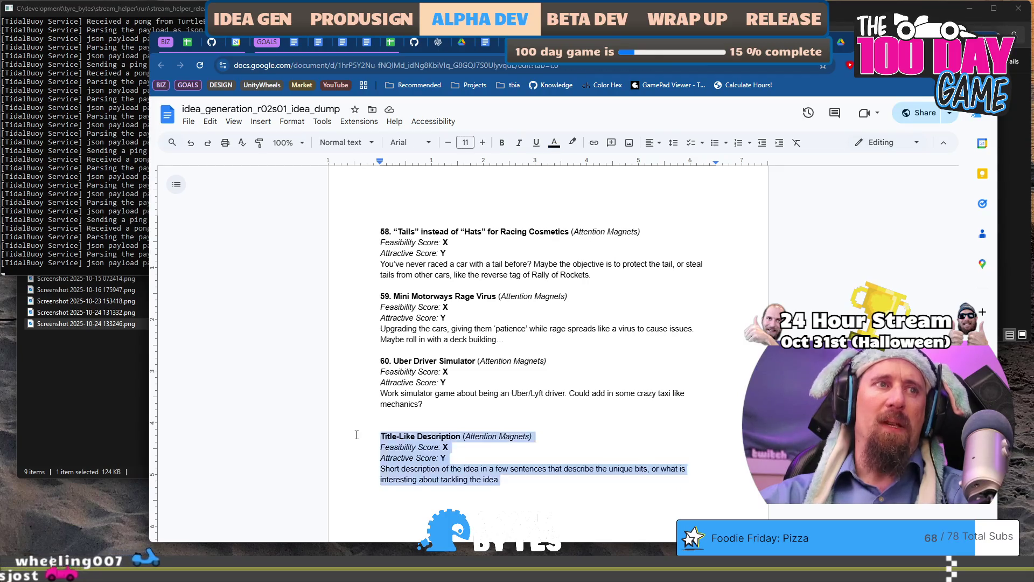
drag(532, 483, 379, 436)
key(ctrl+c)
click(490, 412)
key(ctrl+v)
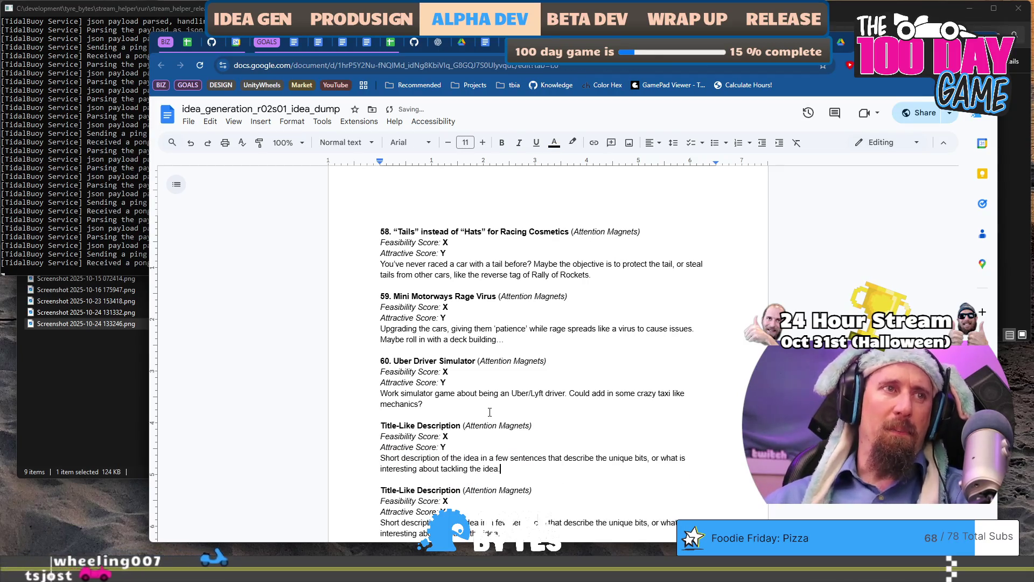
key(Up)
key(Up)
key(Up)
key(ctrl+shift+Right)
key(ctrl+shift+Right)
key(ctrl+shift+Right)
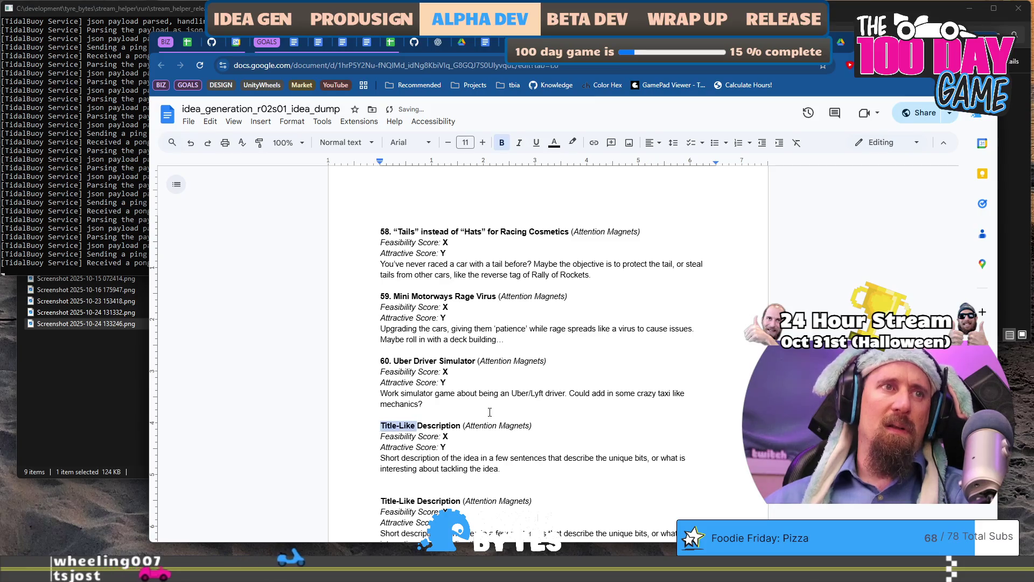
text(61. )
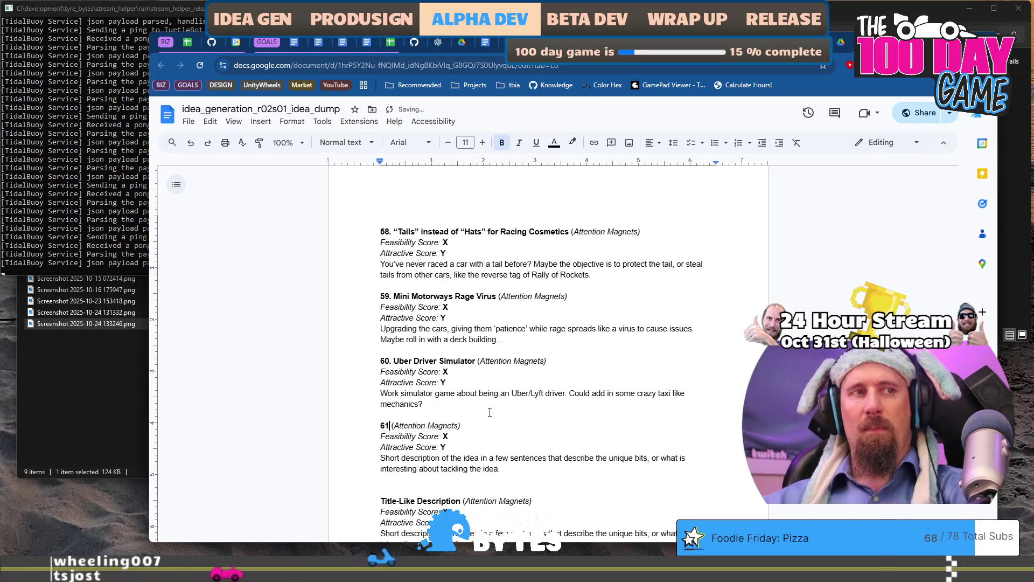
text(Wreck )
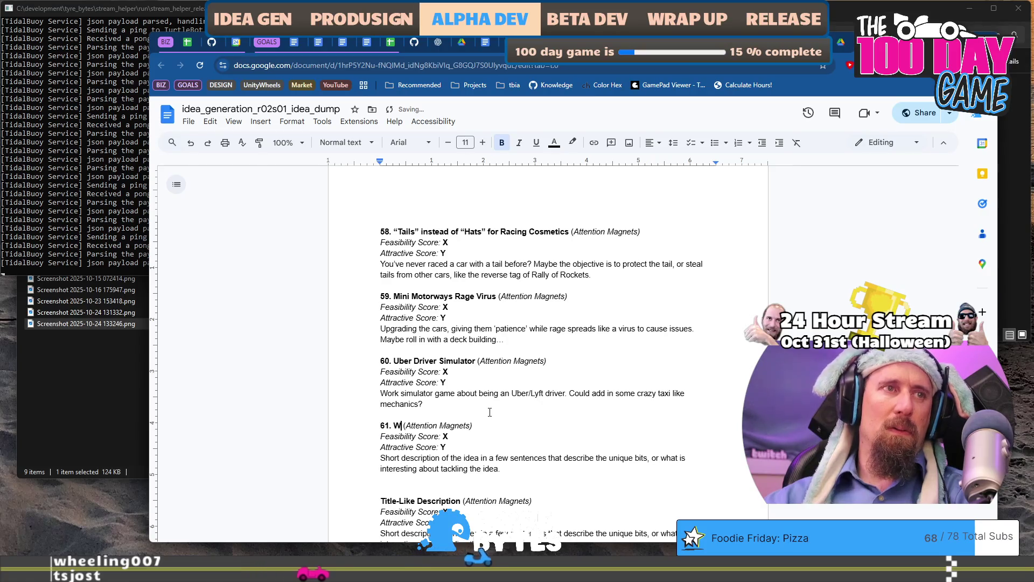
text(Less)
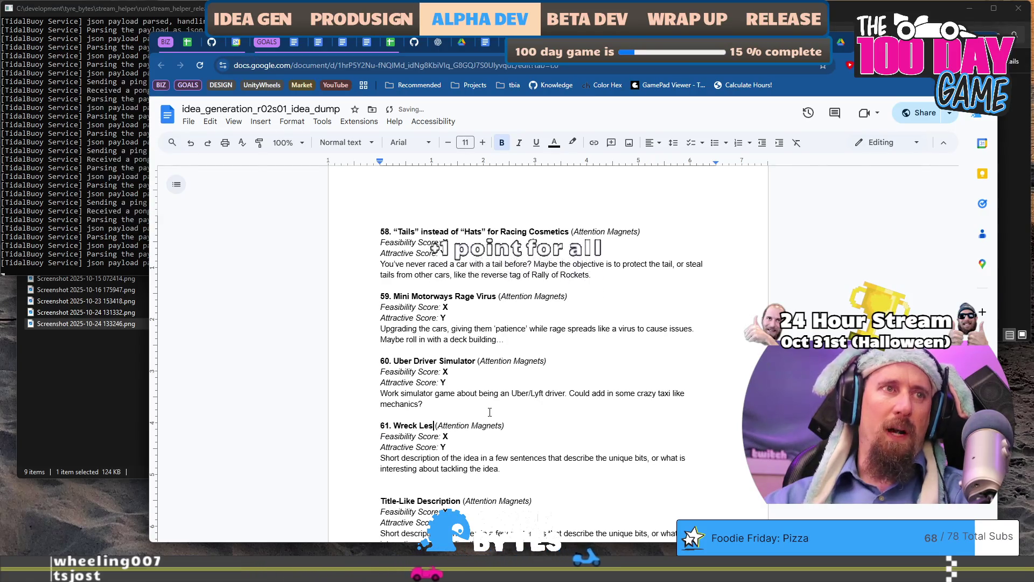
Replace the placeholder paragraph with the start of the reckless-driving Wreck Less description.
key(Down)
key(Down)
key(Down)
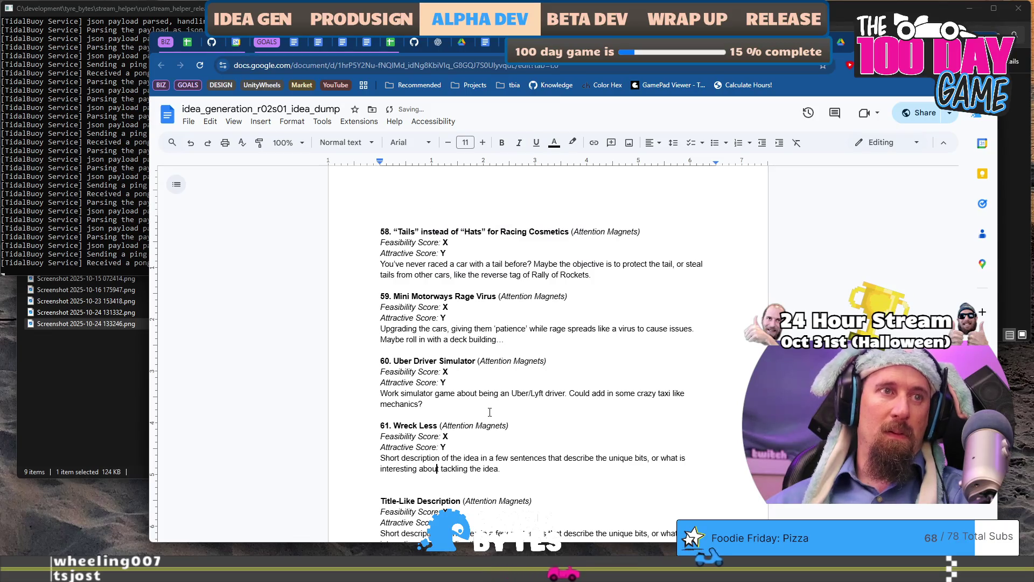
key(ctrl+Up)
key(ctrl+shift+Down)
text(A)
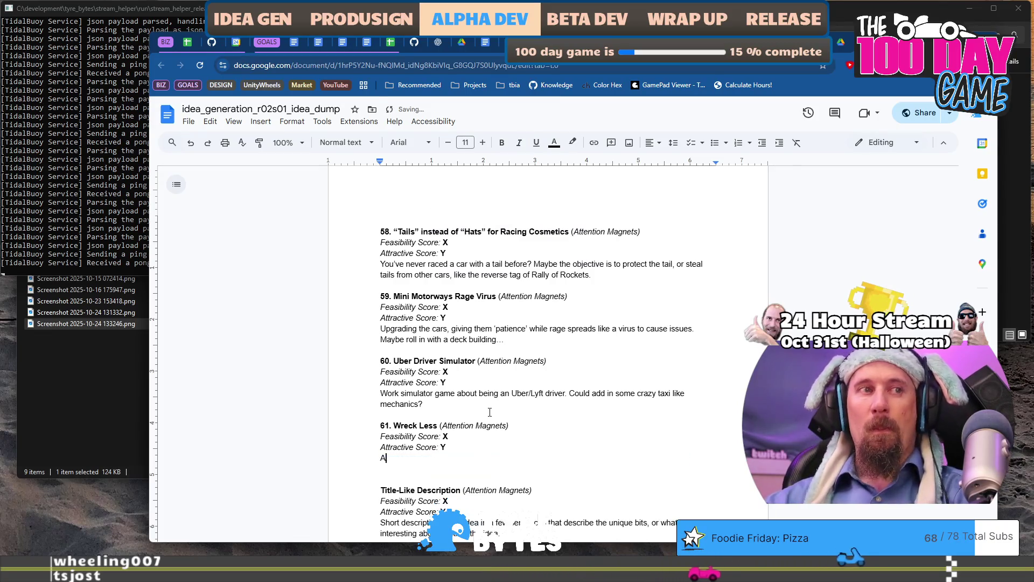
text(n ext)
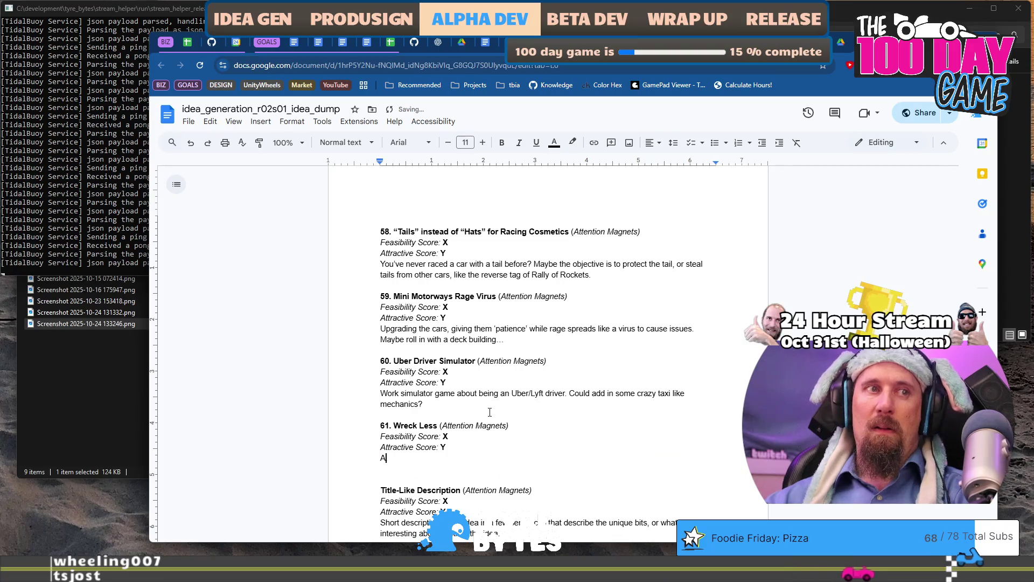
text(remely)
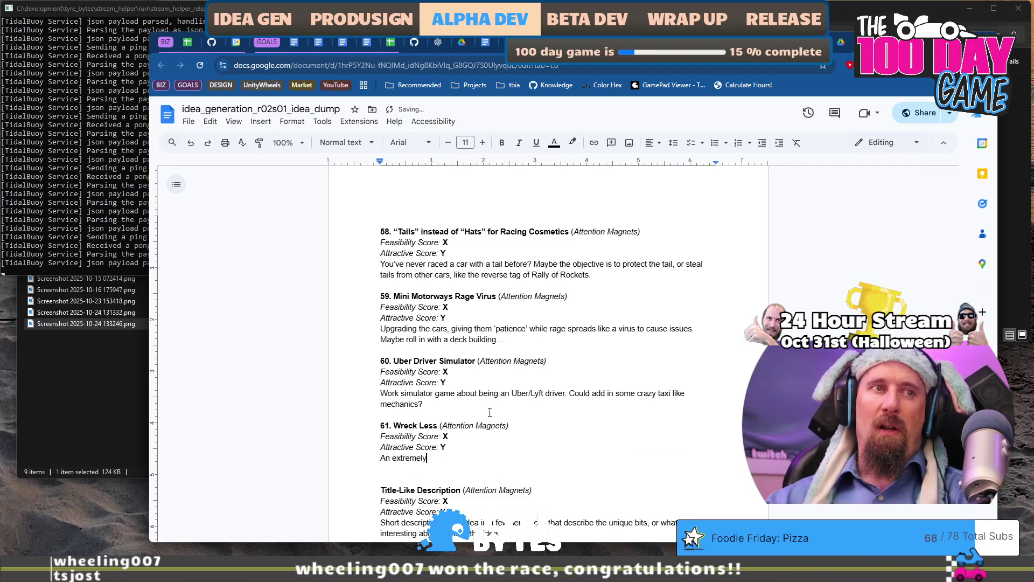
key(BackSpace)
key(BackSpace)
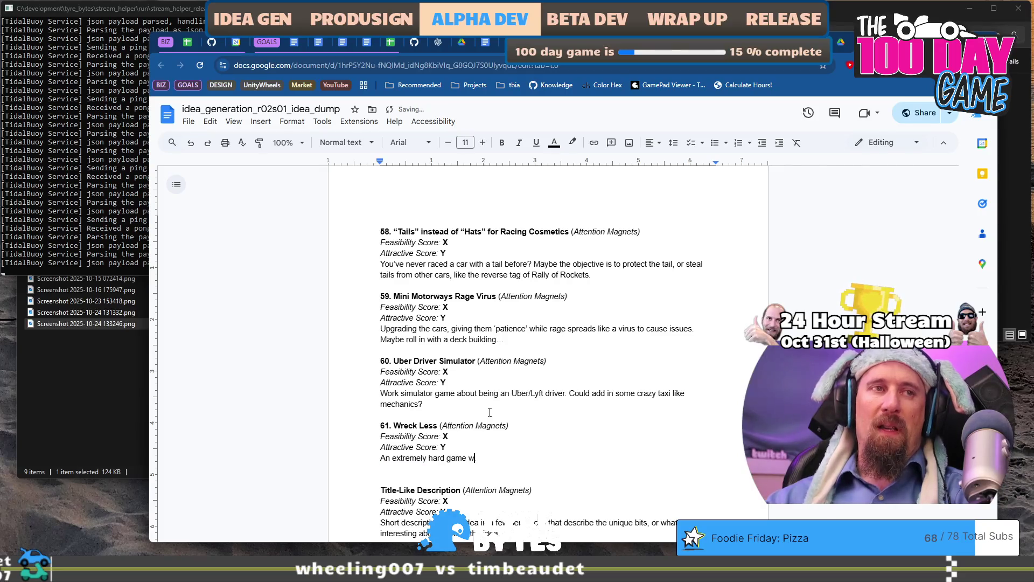
text(driver has to)
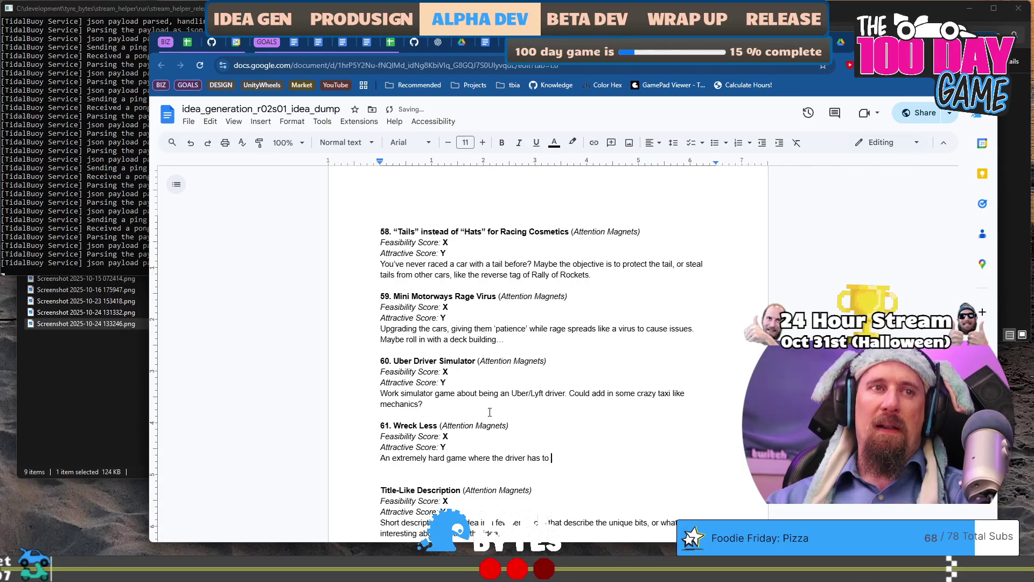
key(BackSpace)
text(reckless)
key(ctrl+Left)
key(ctrl+shift+Left)
key(ctrl+shift+Left)
key(ctrl+shift+Left)
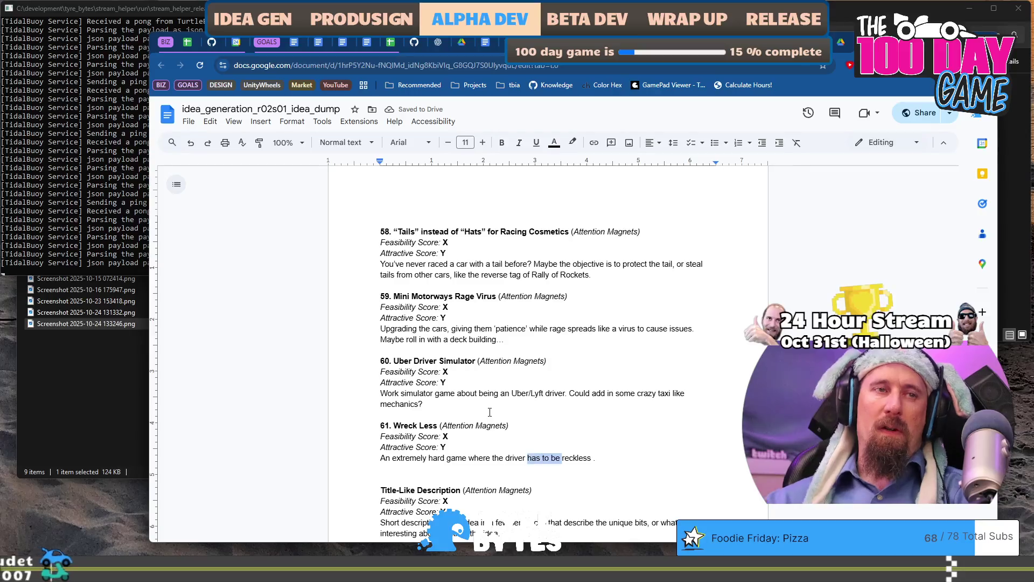
text(is a )
text(crazy)
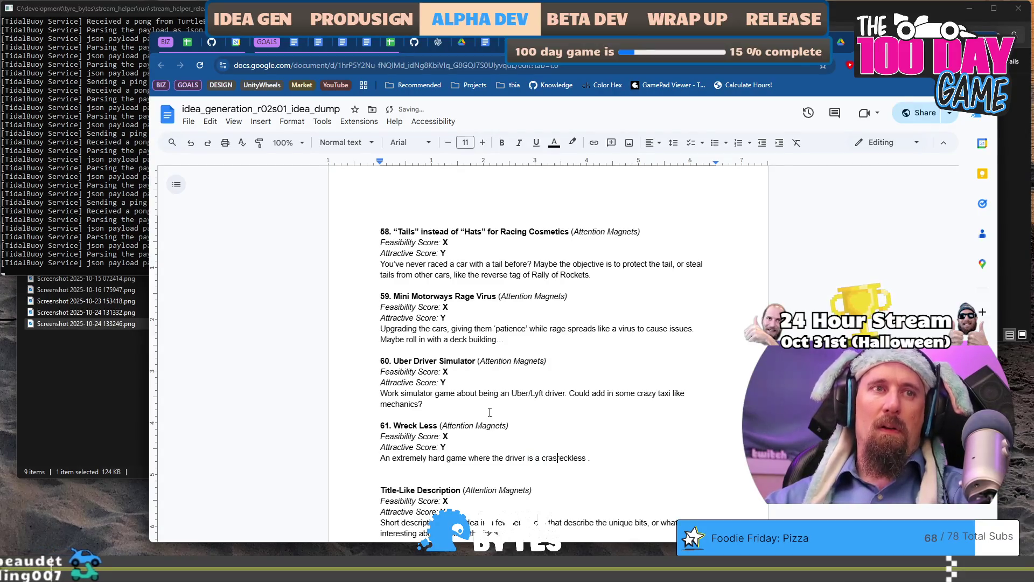
Finish the description with '...without wrecking the car', correcting 'wrcking' to 'wrecking'.
key(End)
key(BackSpace)
key(BackSpace)
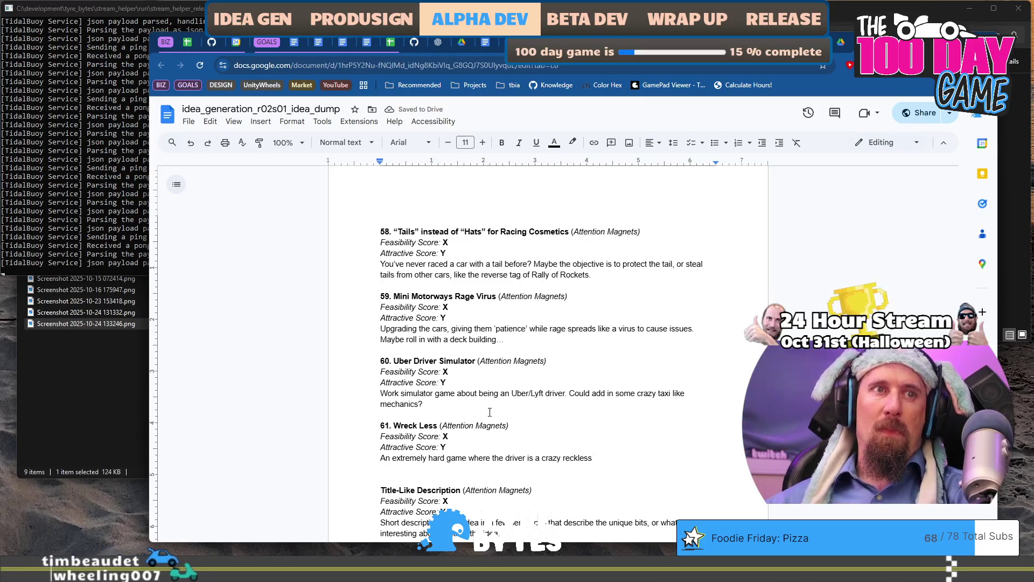
text(on a)
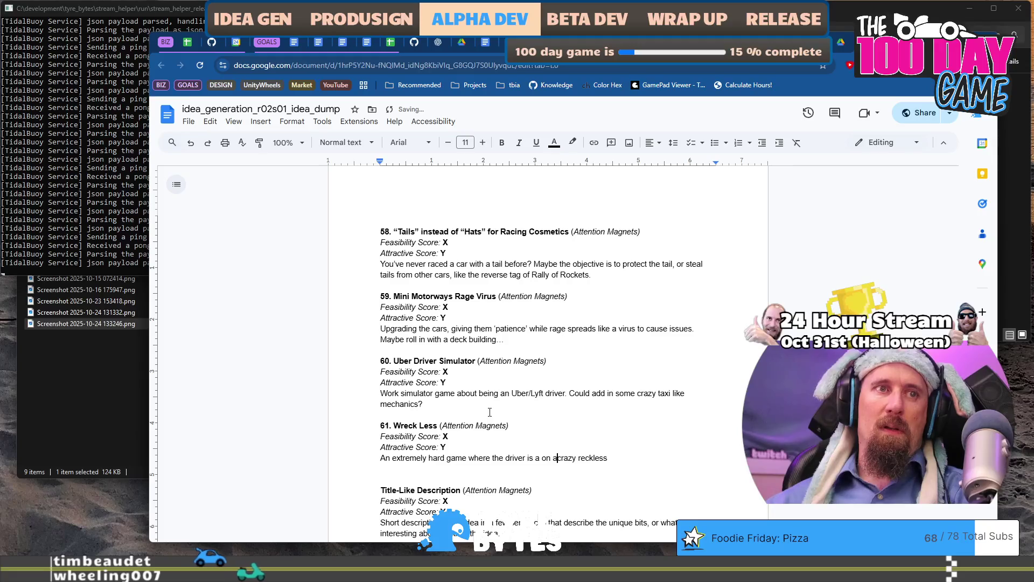
key(BackSpace)
key(BackSpace)
key(End)
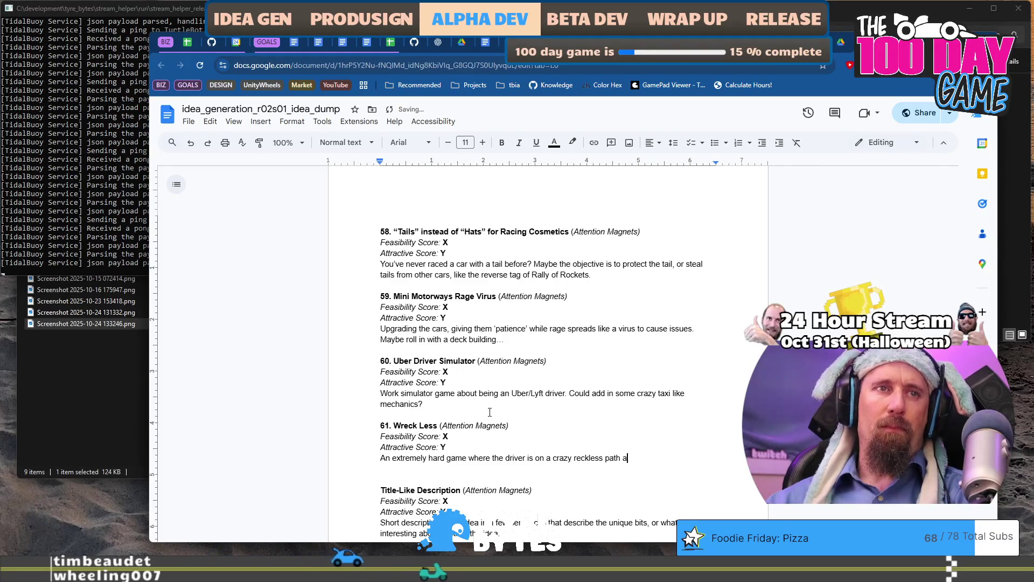
text(but attempt)
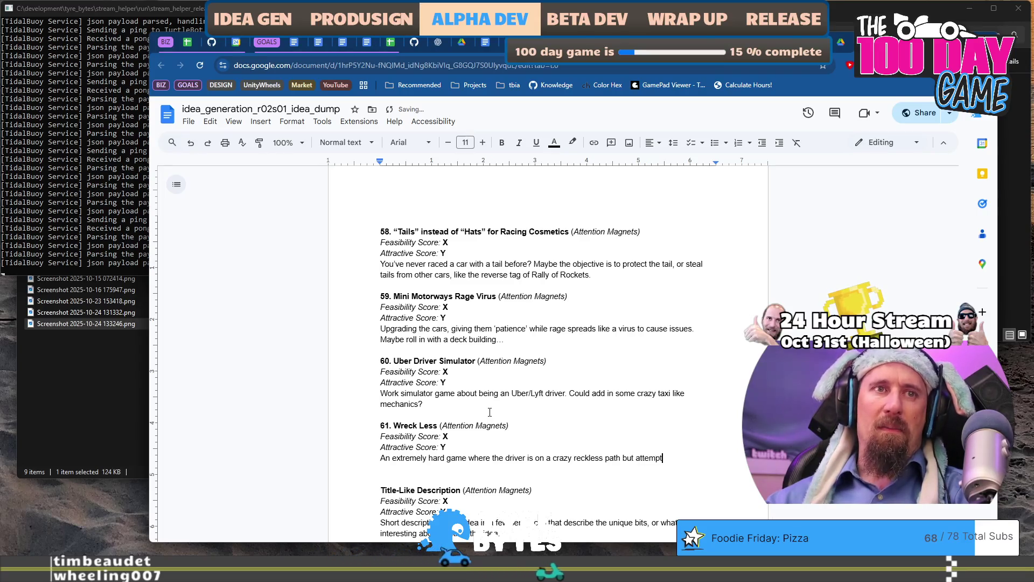
text(ing to make it t)
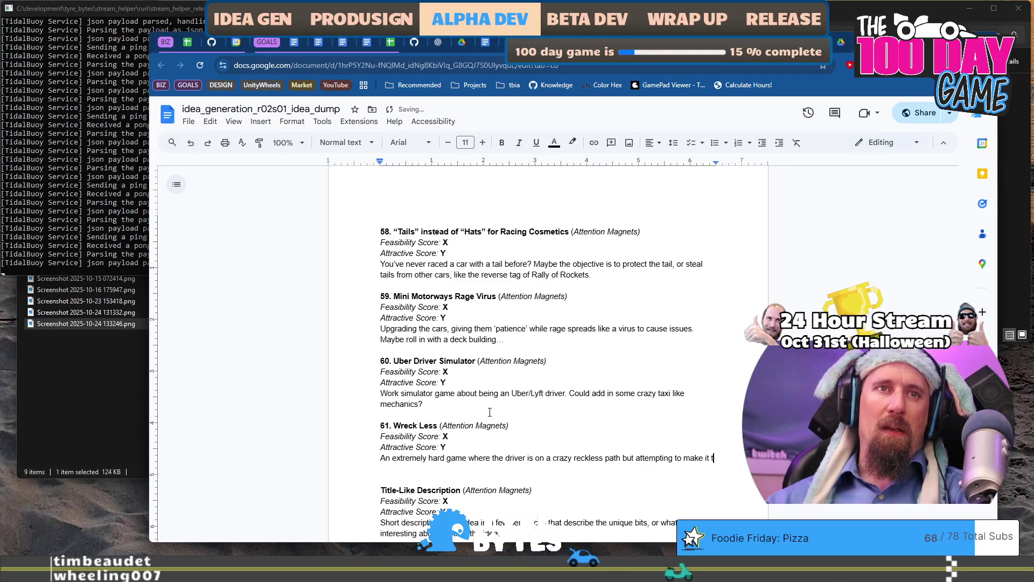
text(hrough without wrckingth)
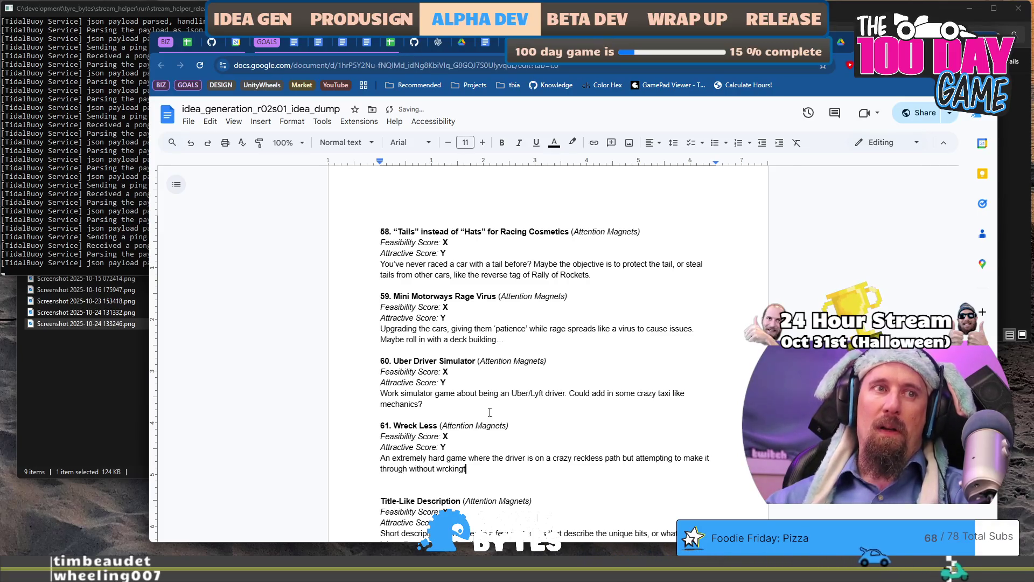
key(BackSpace)
key(BackSpace)
text(the car.)
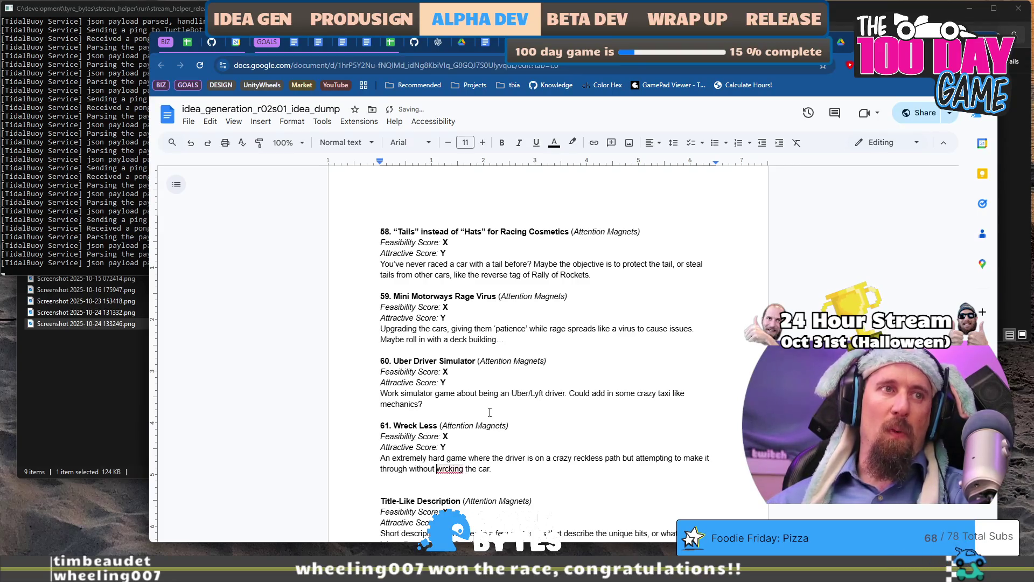
key(Right)
key(Right)
text(e)
key(End)
key(Down)
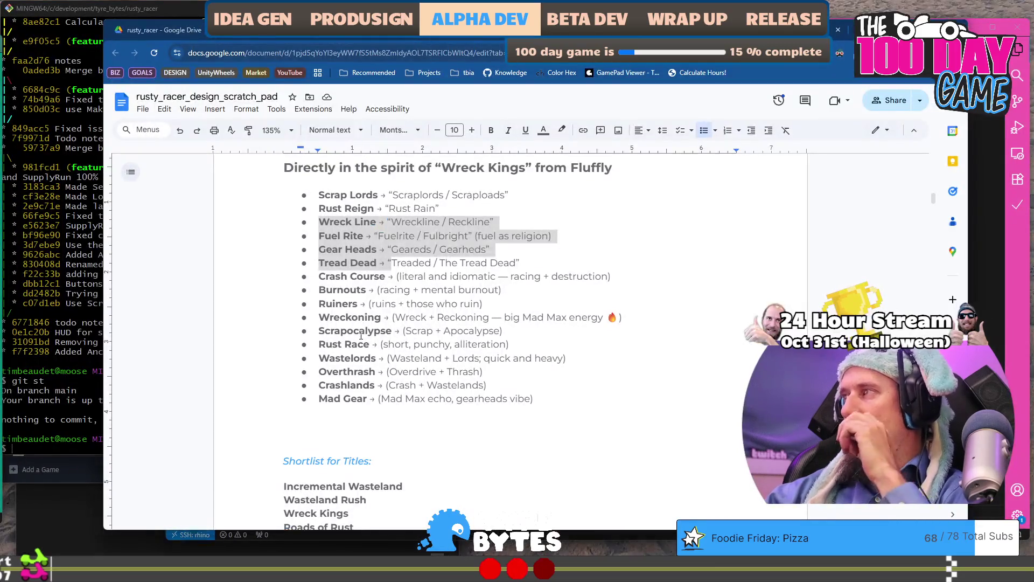
Select the word Scrapocalypse in the scratch pad's Wreck Kings idea list.
double_click(360, 331)
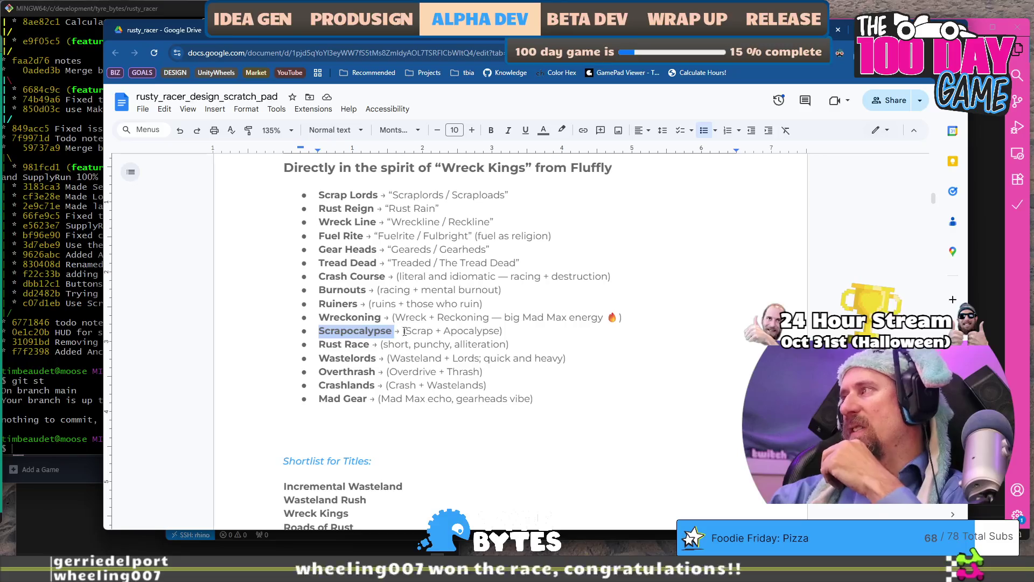
Copy the word Scrapocalypse from the Wreck Kings idea list.
drag(403, 330, 528, 347)
click(533, 334)
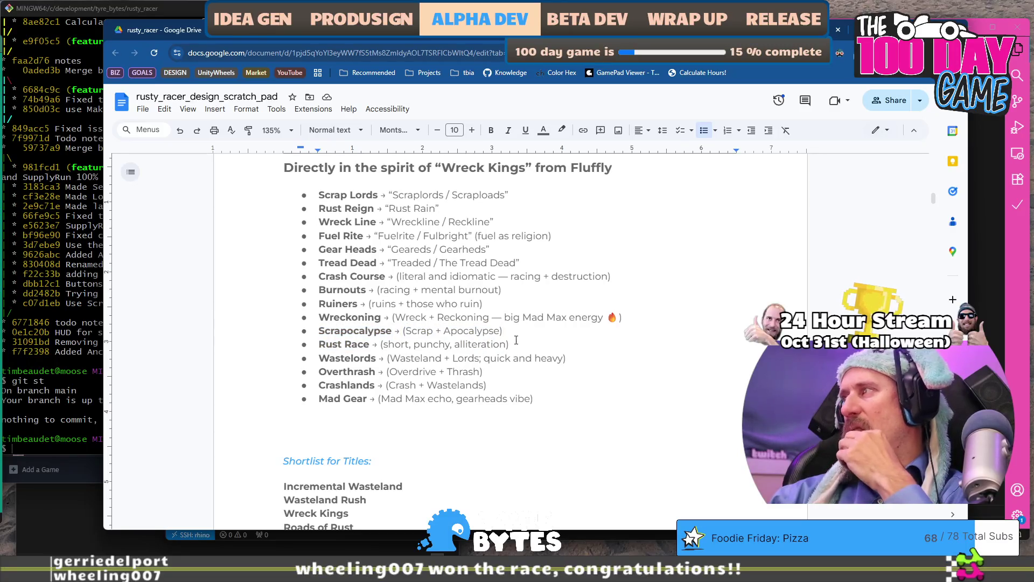
double_click(378, 331)
key(ctrl+c)
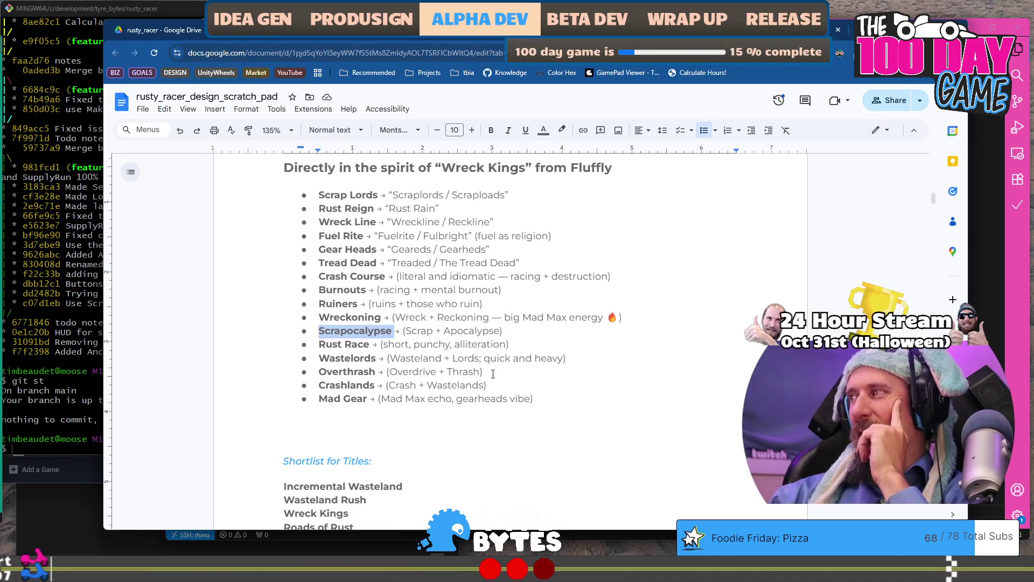
Paste Scrapocalypse as an unbulleted title beneath Roads of Rust in the shortlist.
scroll(493, 373, down, 3)
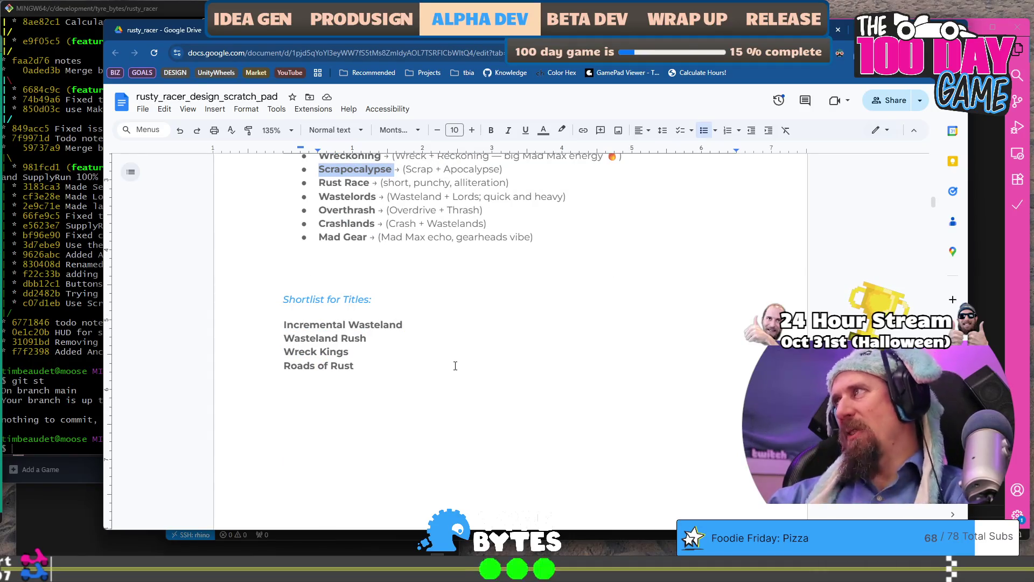
click(410, 380)
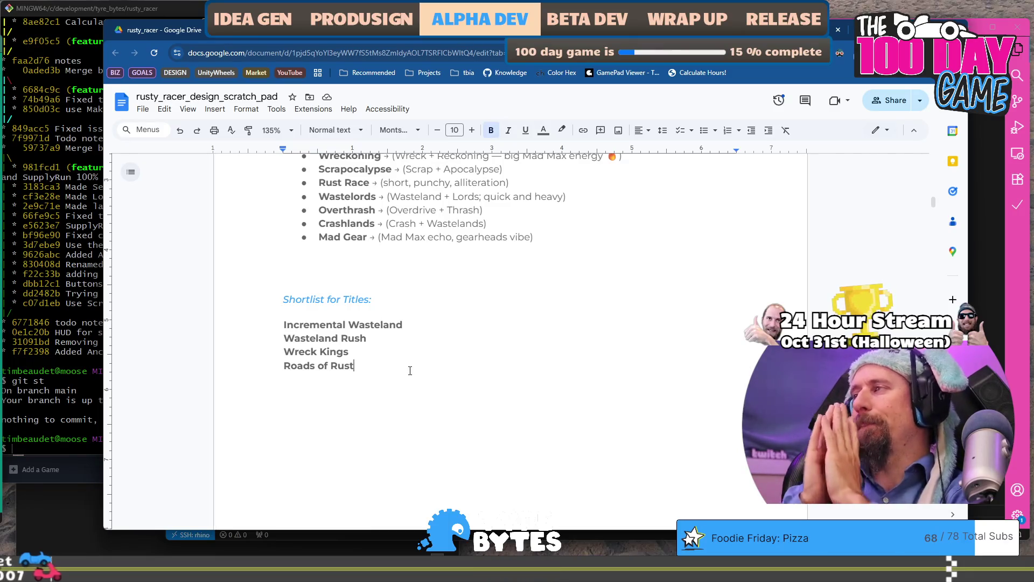
key(Return)
key(ctrl+v)
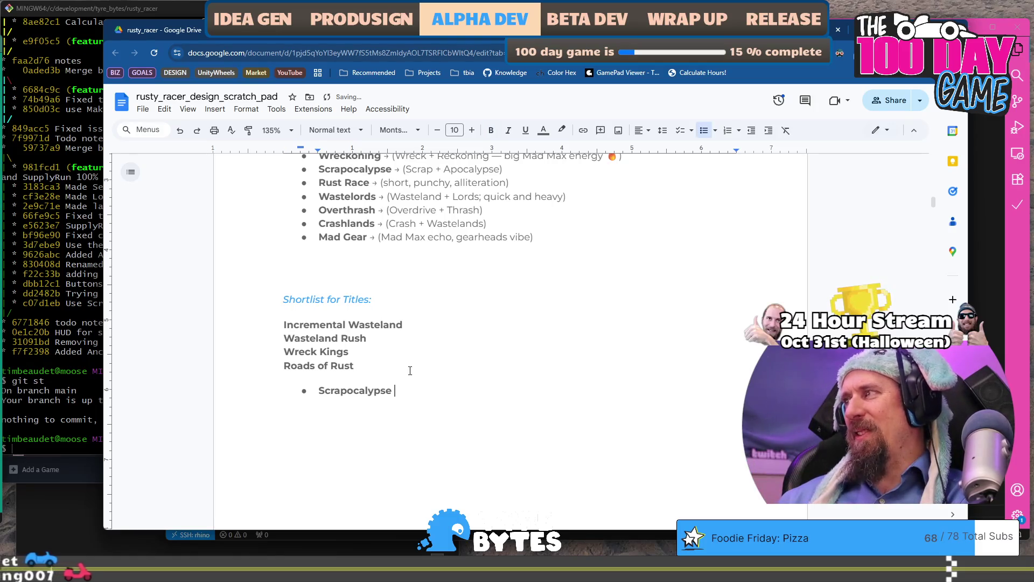
key(Delete)
key(Delete)
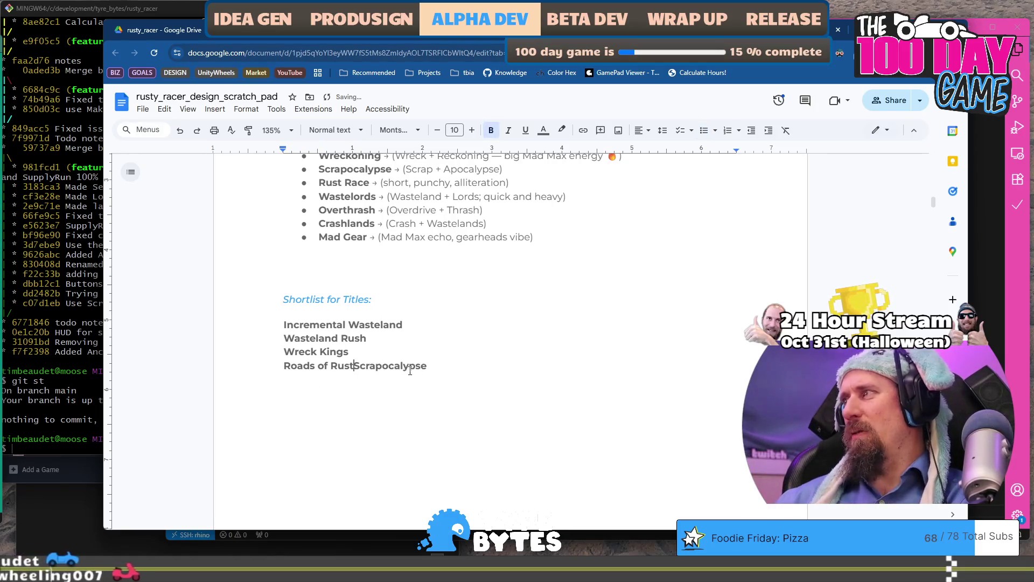
key(Return)
key(End)
key(Return)
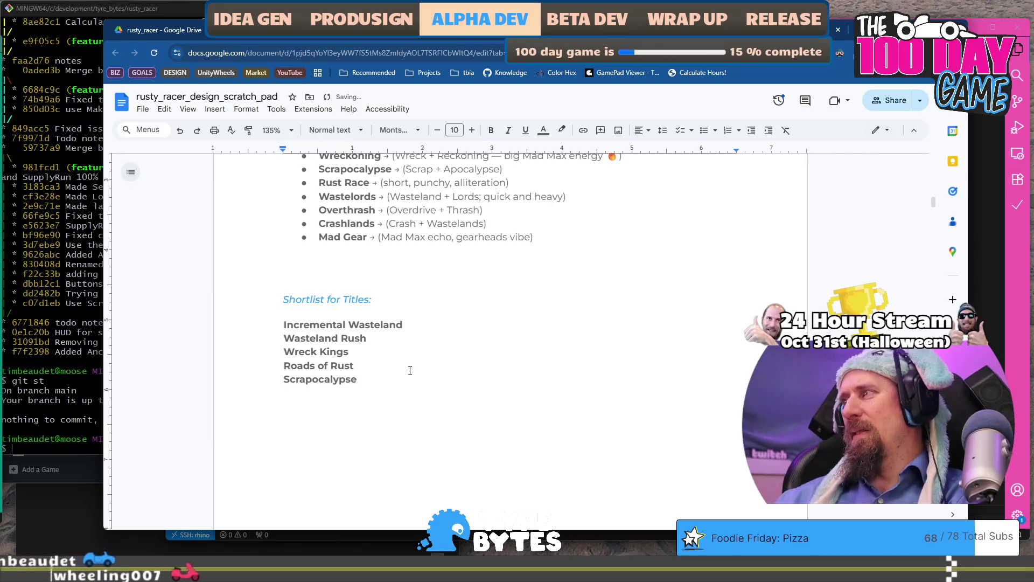
key(BackSpace)
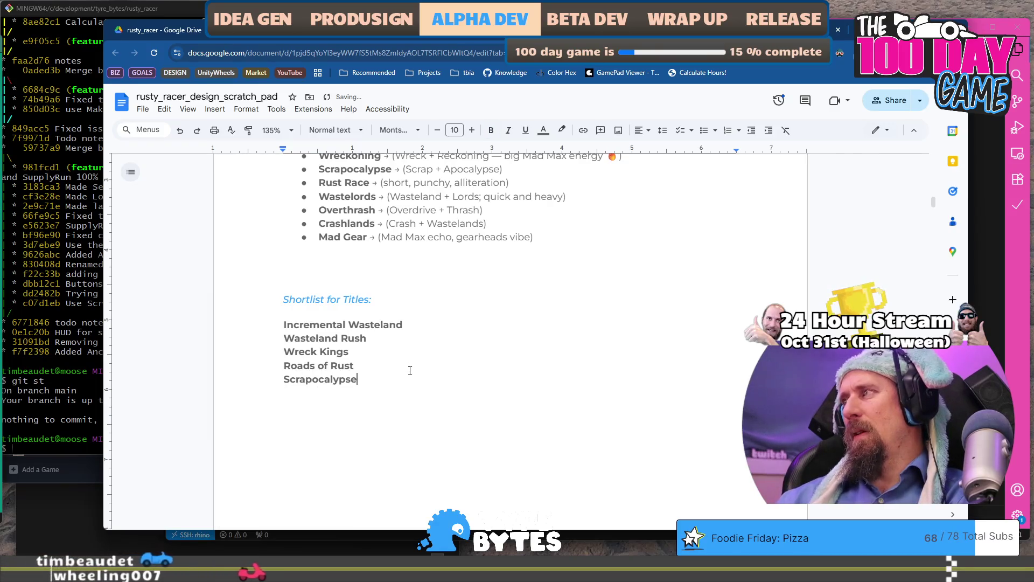
key(Down)
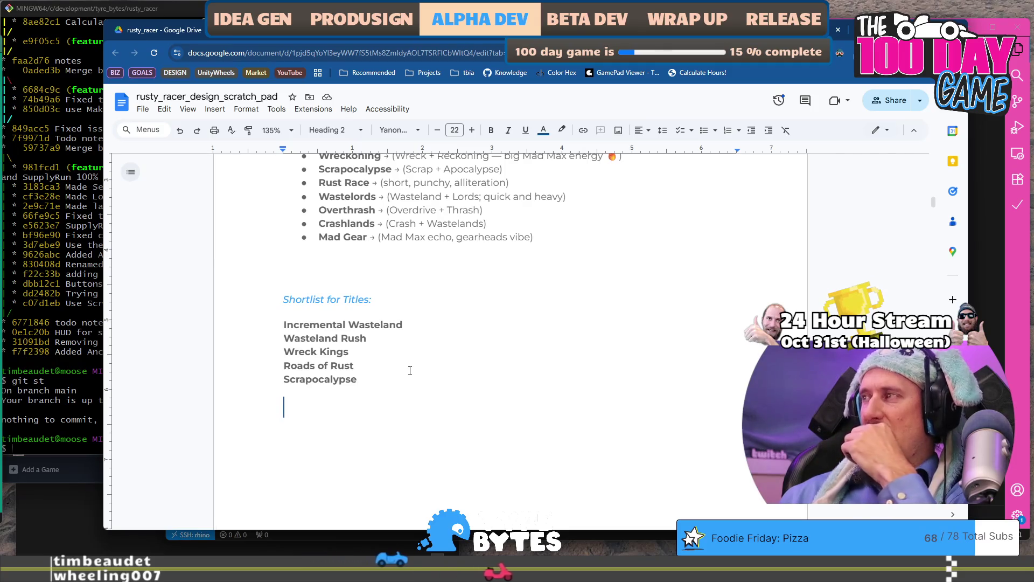
Add bullets 'Clearly states the mechanic.' and 'Lacks a bit of creativity.' under Incremental Wasteland.
key(Up)
key(Up)
key(Up)
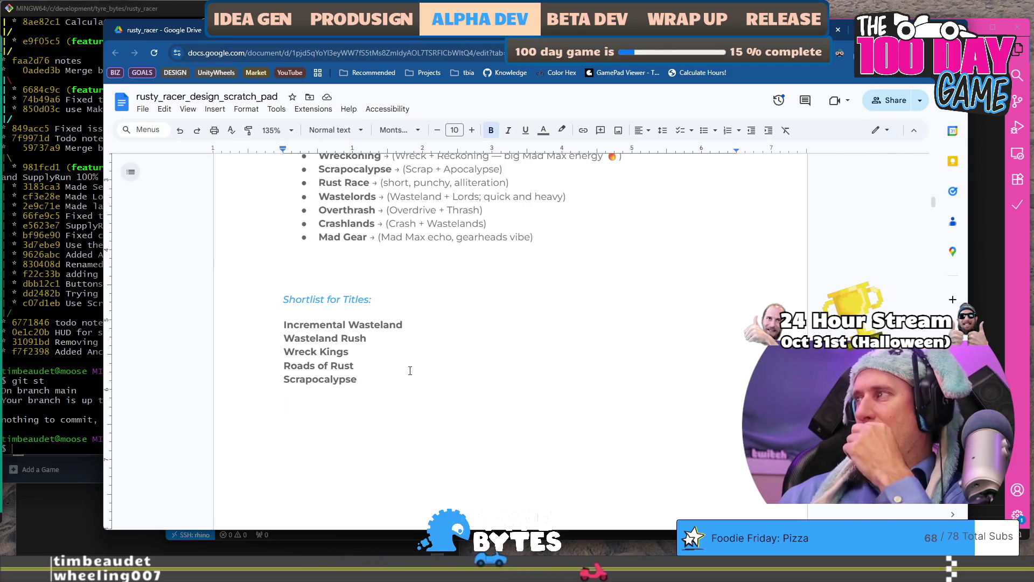
key(Down)
key(Down)
key(Down)
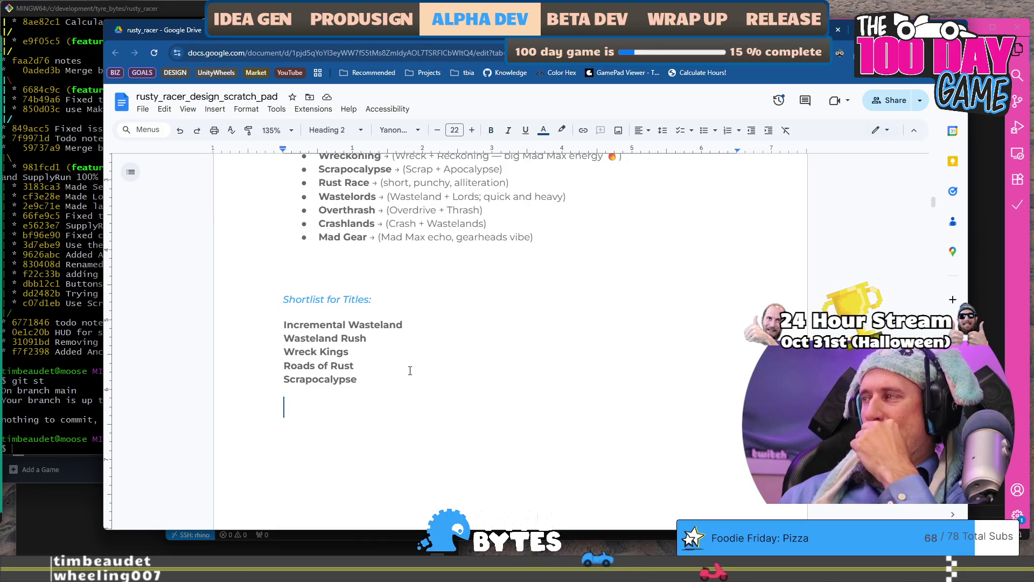
key(Down)
key(Down)
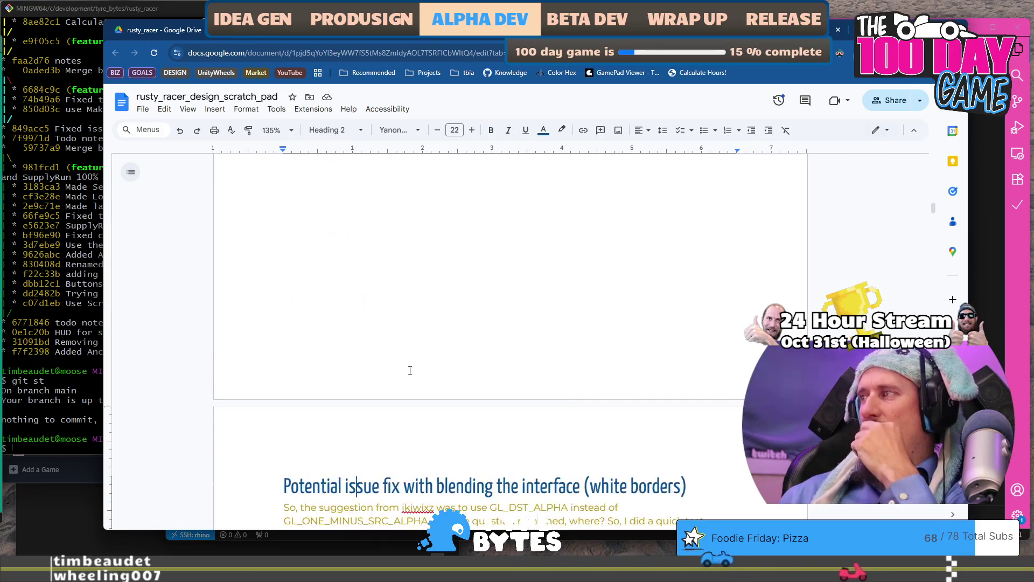
key(Up)
key(Up)
key(Up)
key(Up)
key(Up)
key(Up)
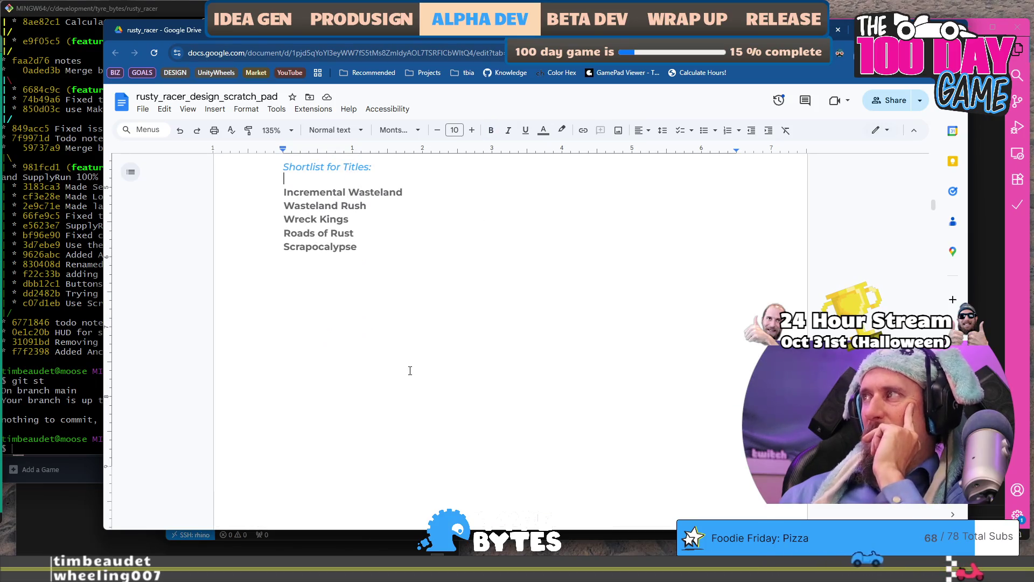
key(Down)
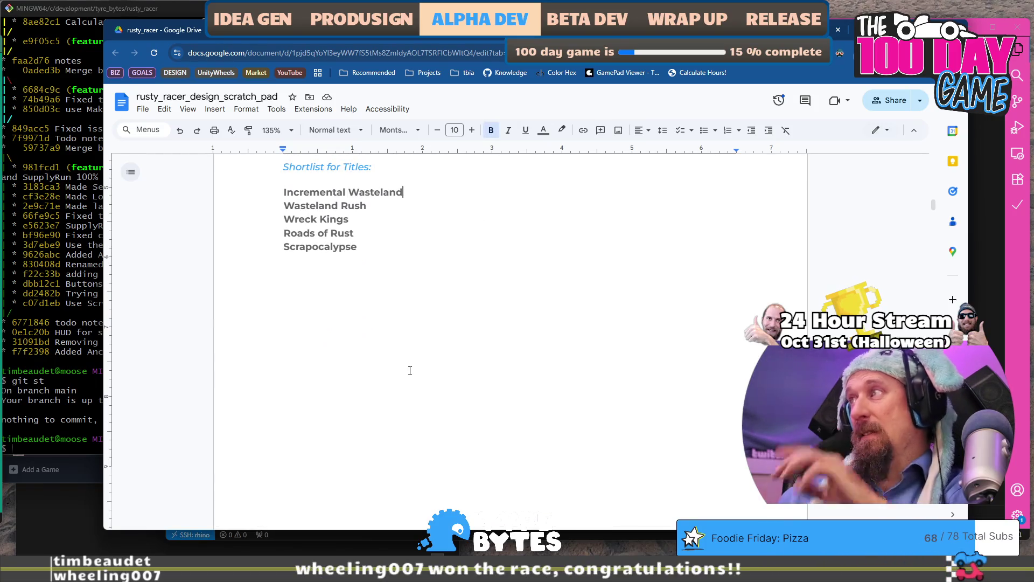
key(Return)
text(Clear)
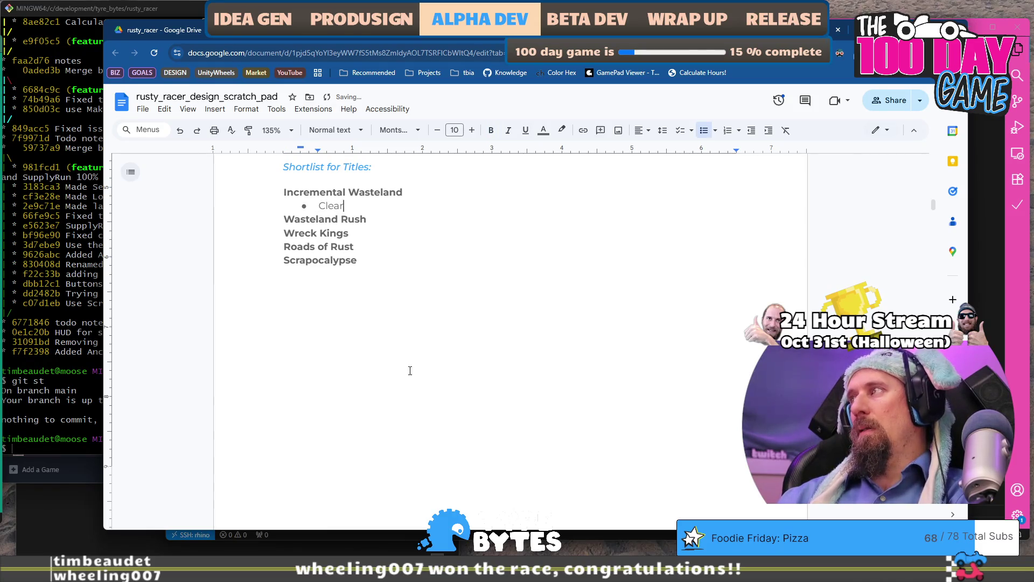
text(ly states the)
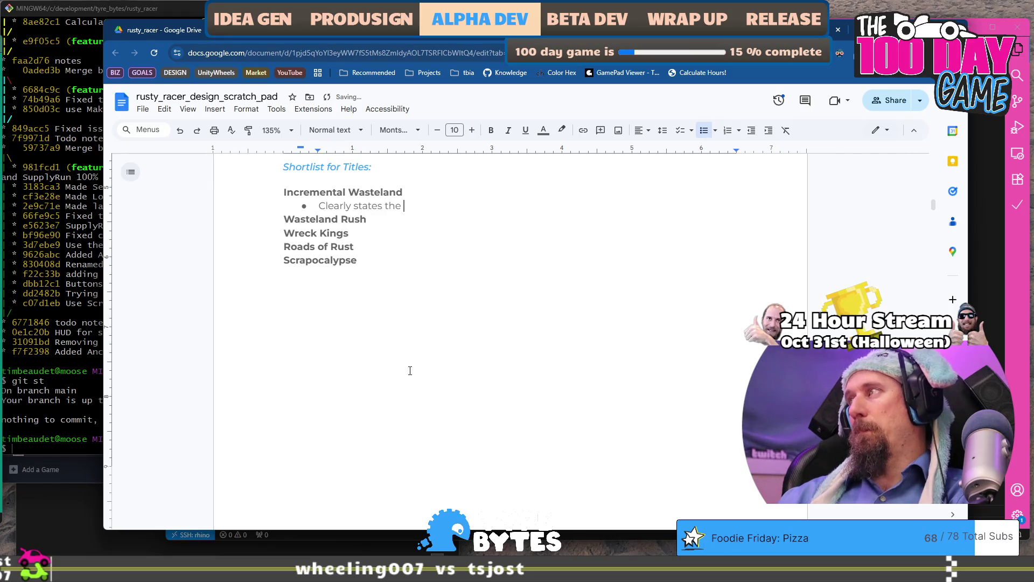
text(anic.)
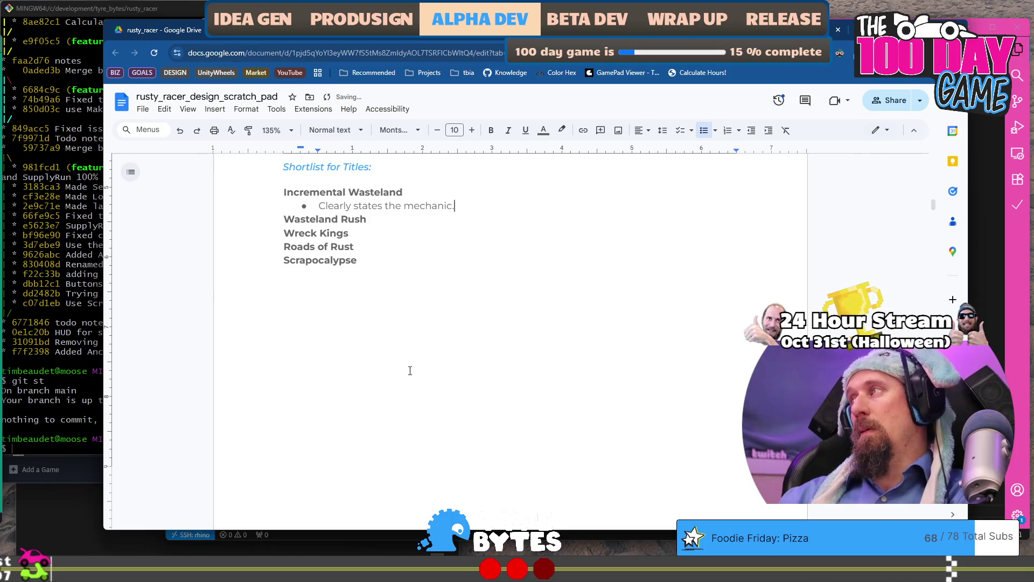
key(Return)
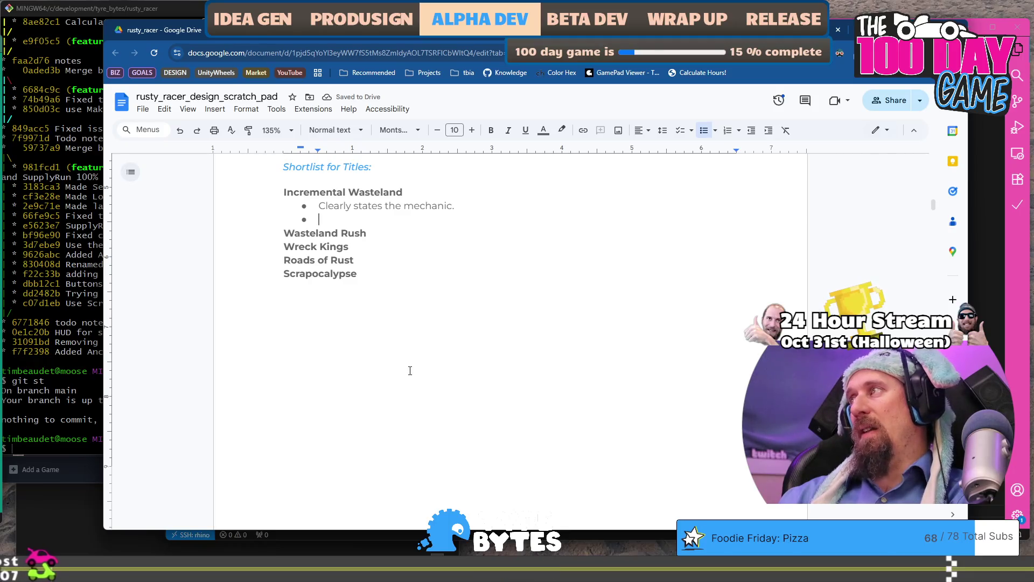
text(Lacks a bit o)
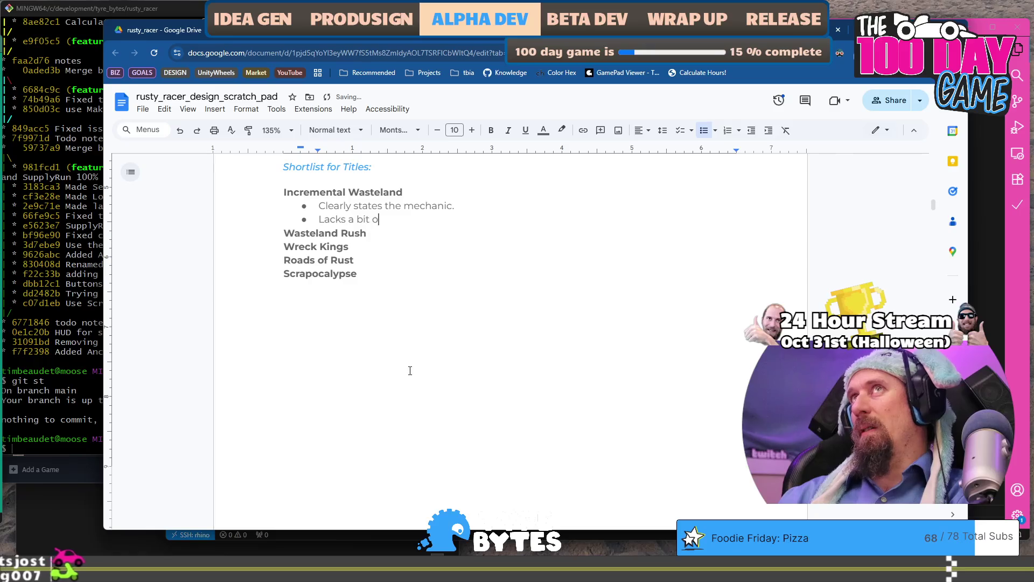
text(f creat)
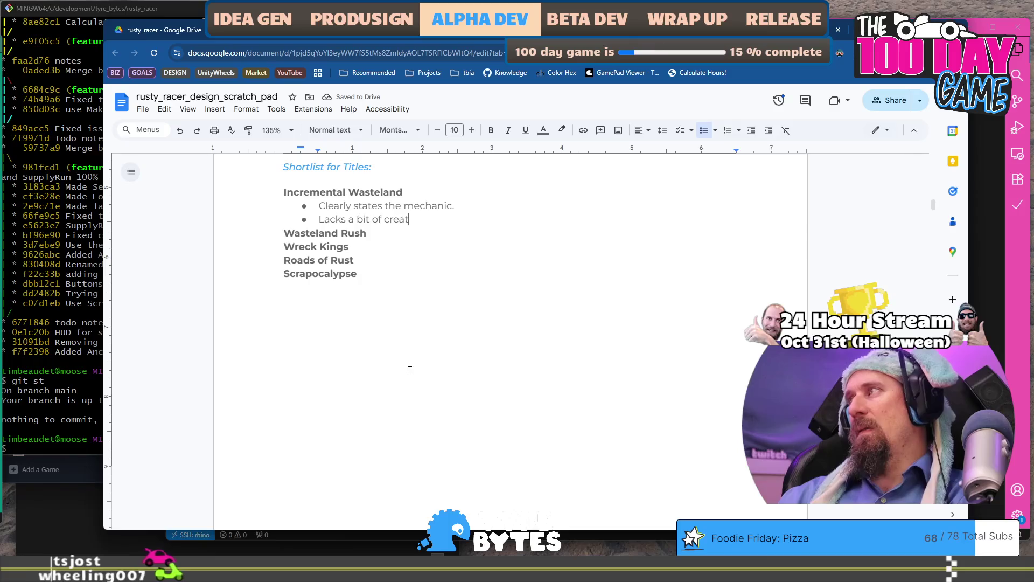
text(i)
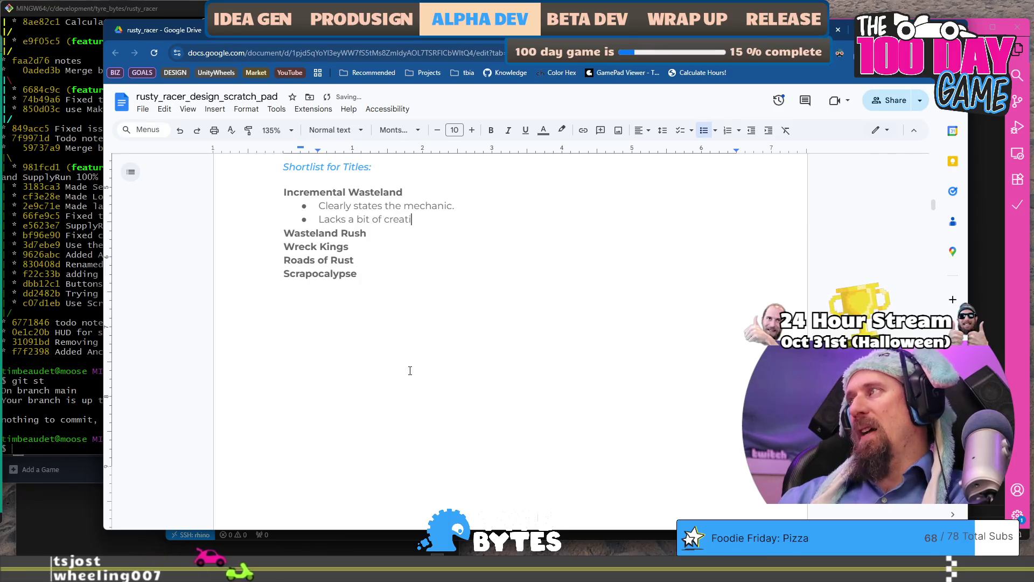
text(vity.)
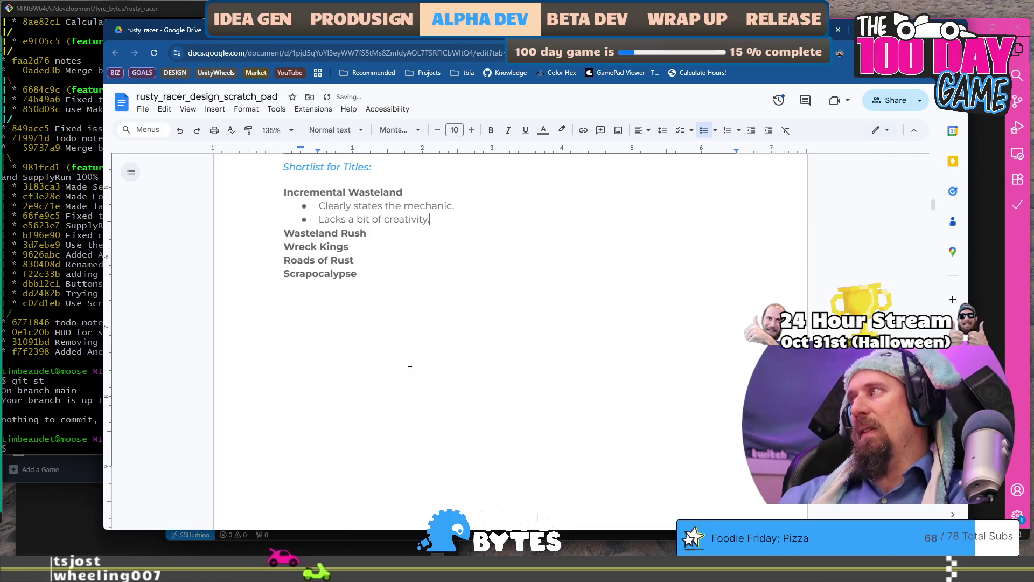
key(Down)
key(Down)
key(Down)
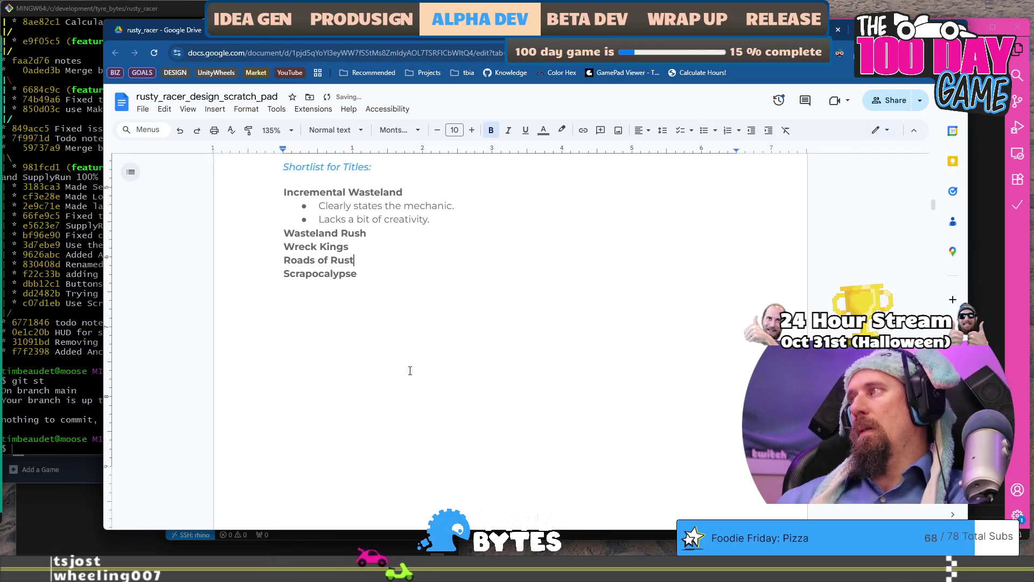
Copy the Scrapocalypse title and run a Google search for it in a new tab.
key(Down)
key(shift+Home)
key(ctrl+c)
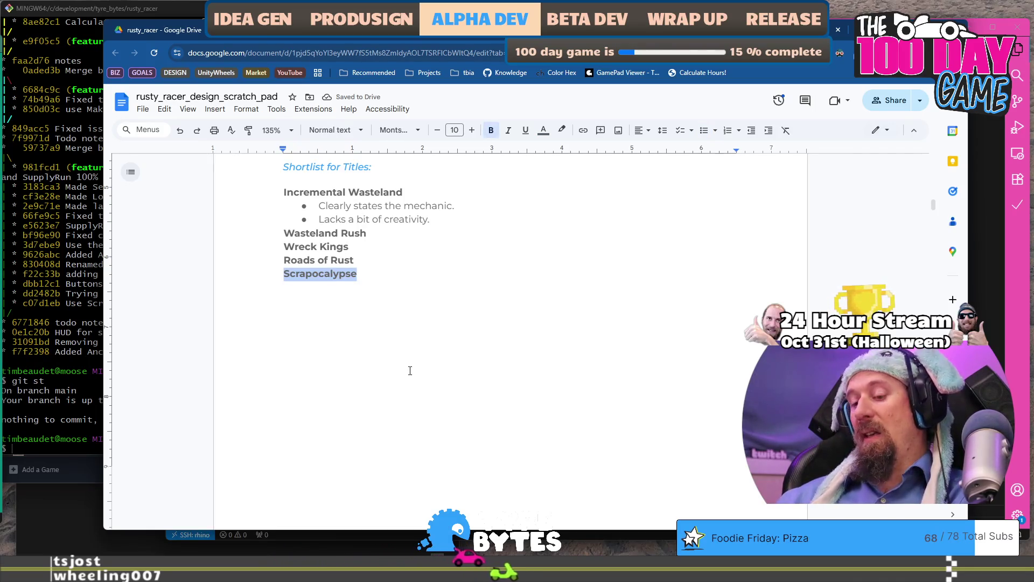
key(ctrl+shift+m)
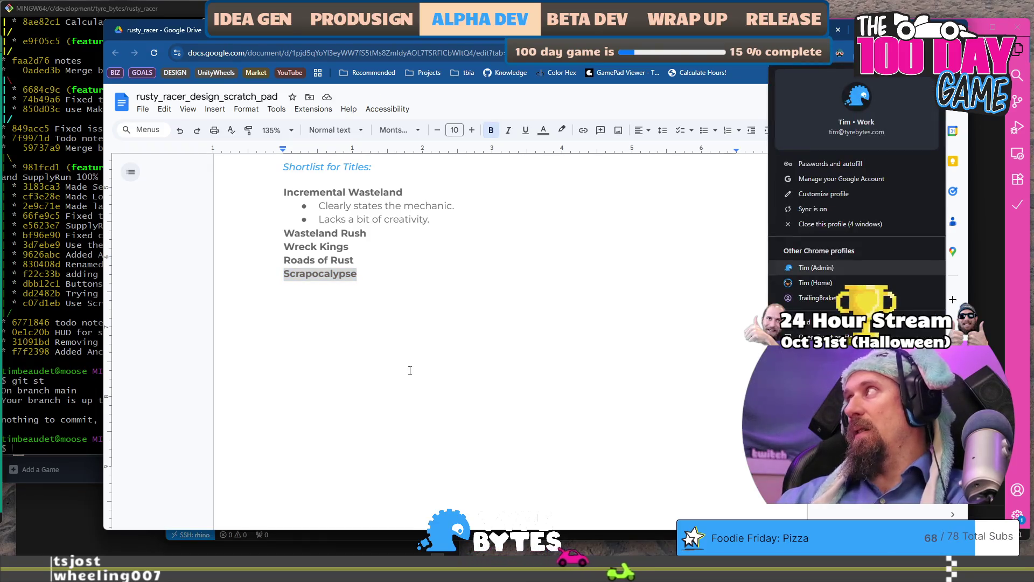
key(Escape)
key(ctrl+t)
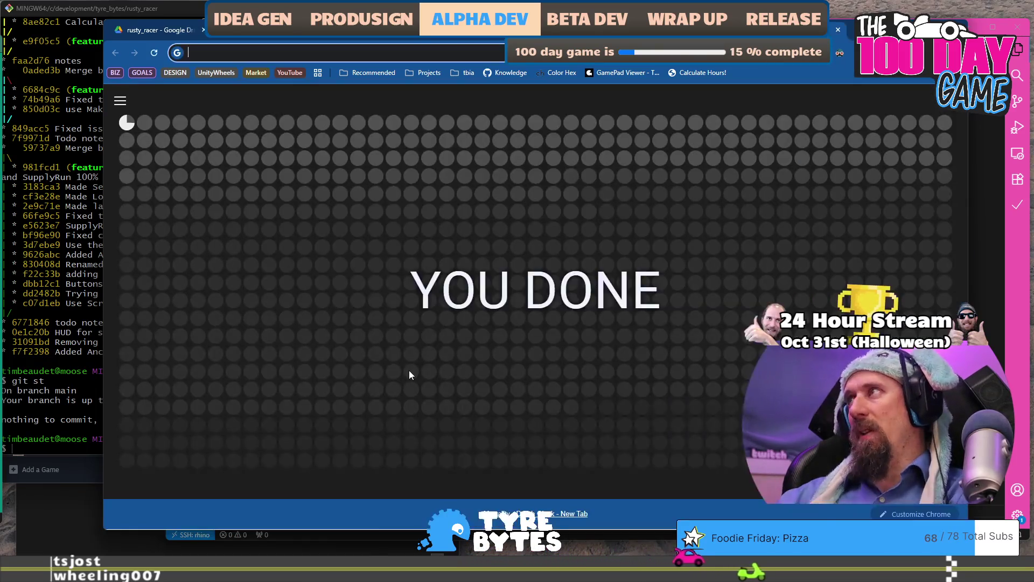
key(ctrl+v)
key(Return)
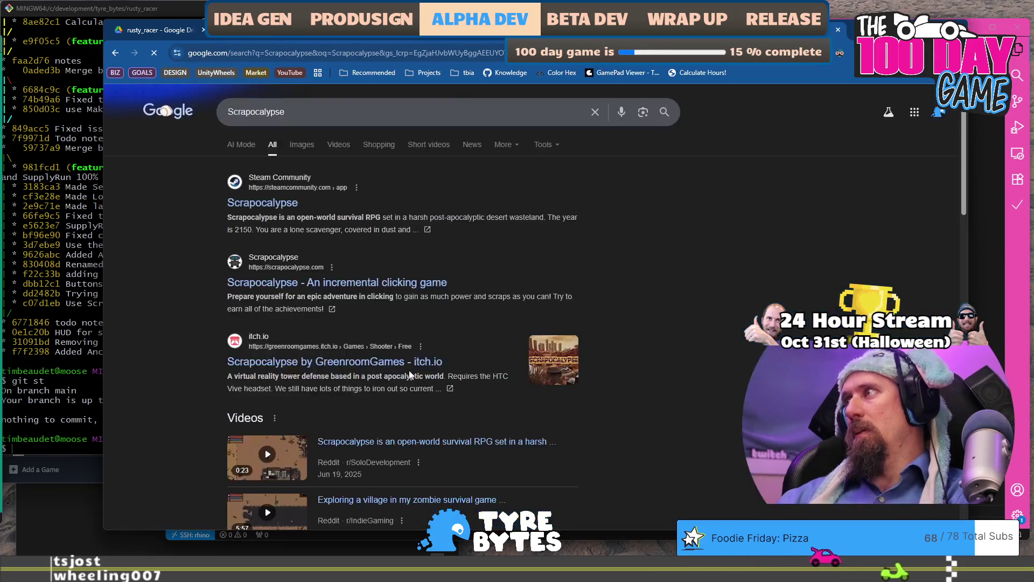
Review the scrapocalypse.com, Steam Community and IGDB results, then close the tab to return.
click(315, 286)
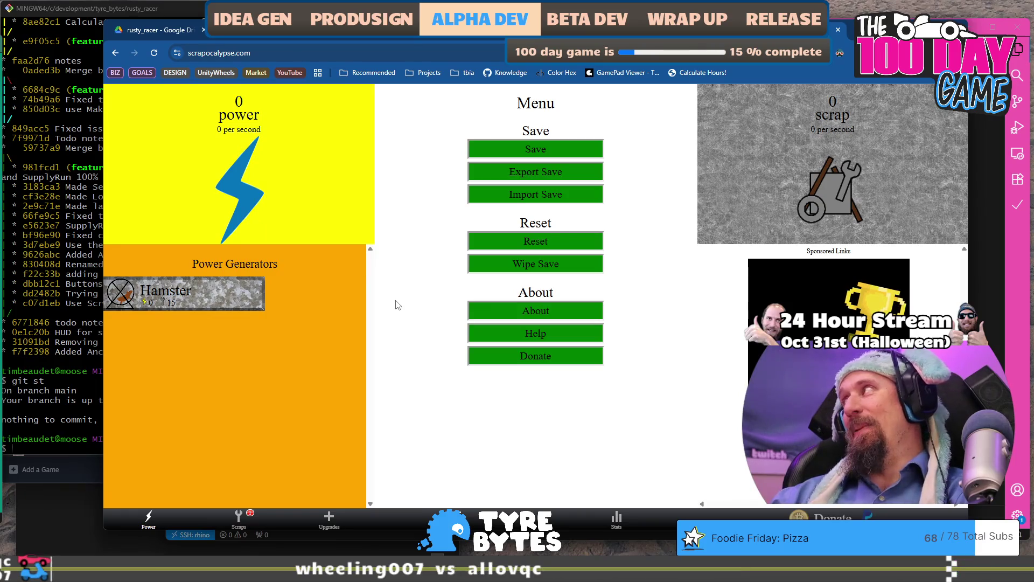
click(116, 54)
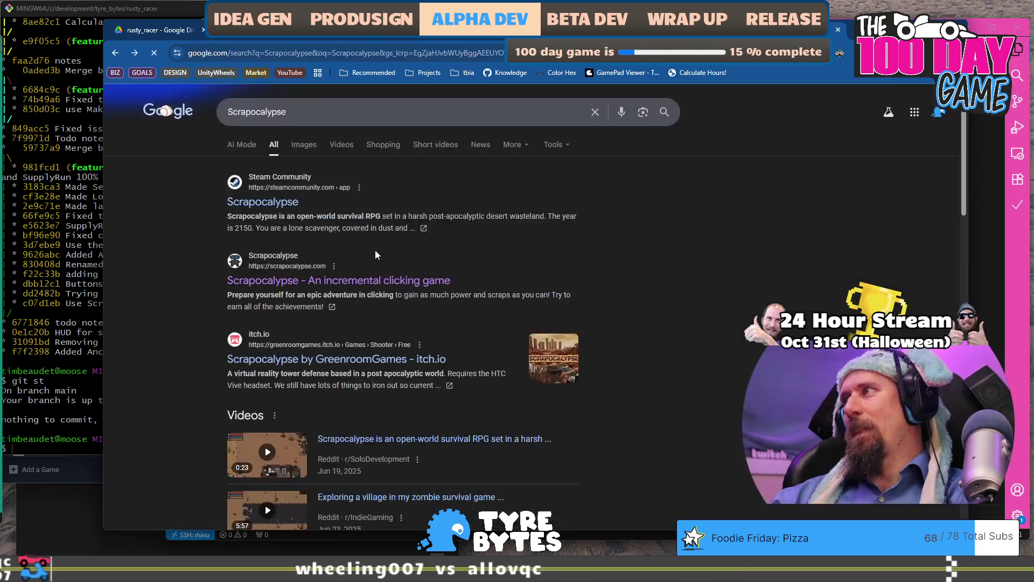
click(288, 205)
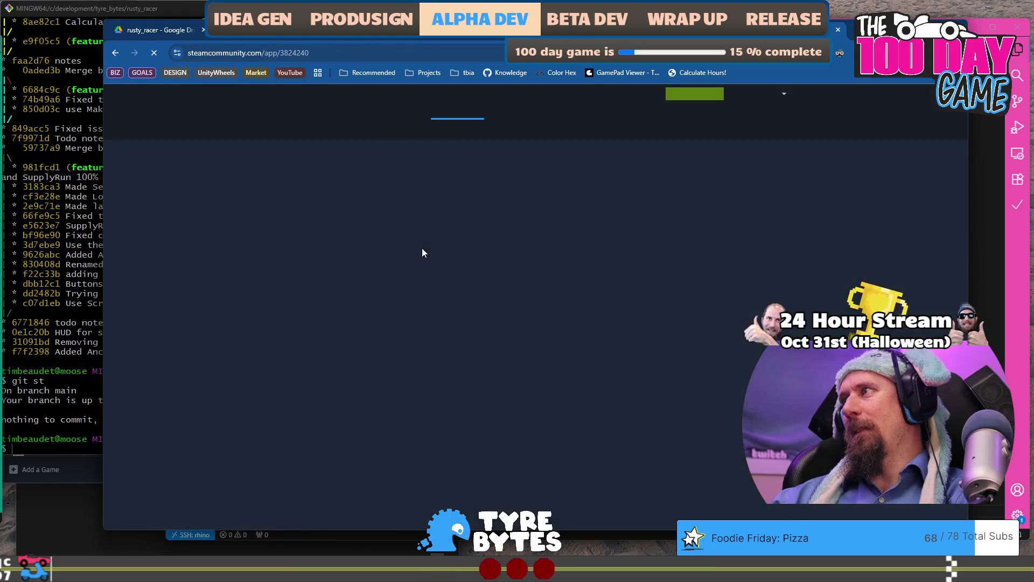
scroll(264, 294, down, 5)
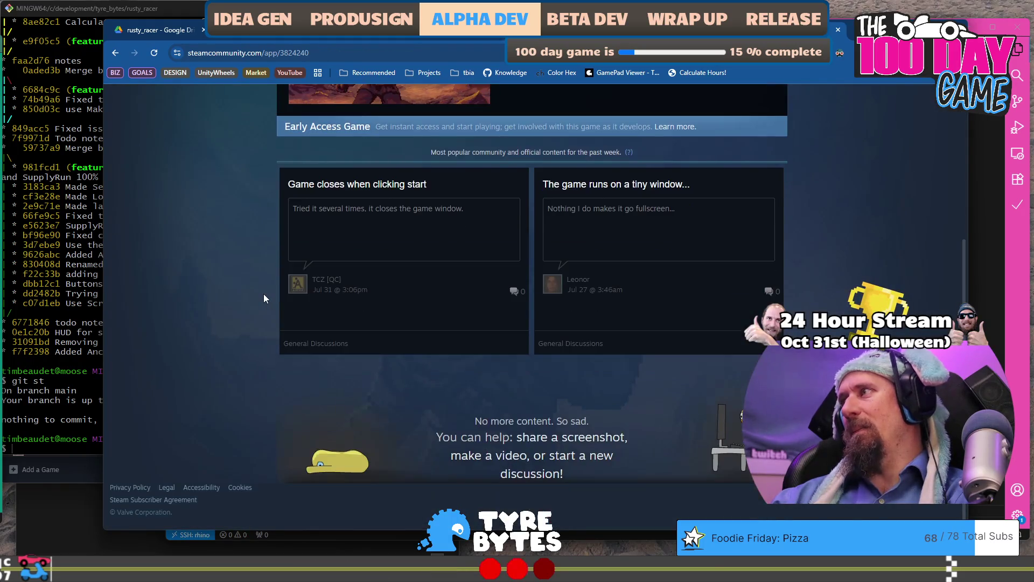
scroll(264, 294, up, 5)
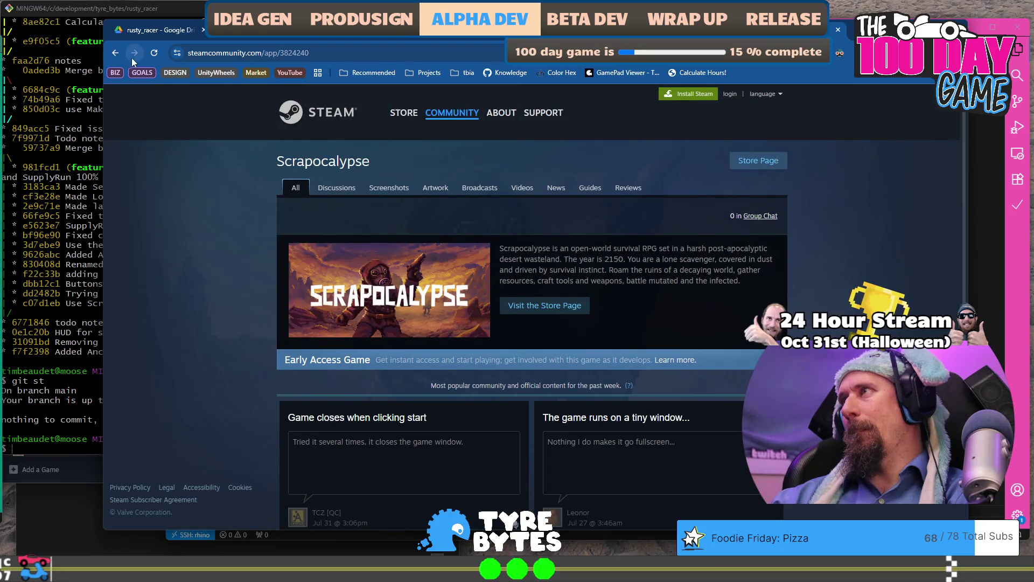
click(114, 54)
scroll(364, 221, down, 2)
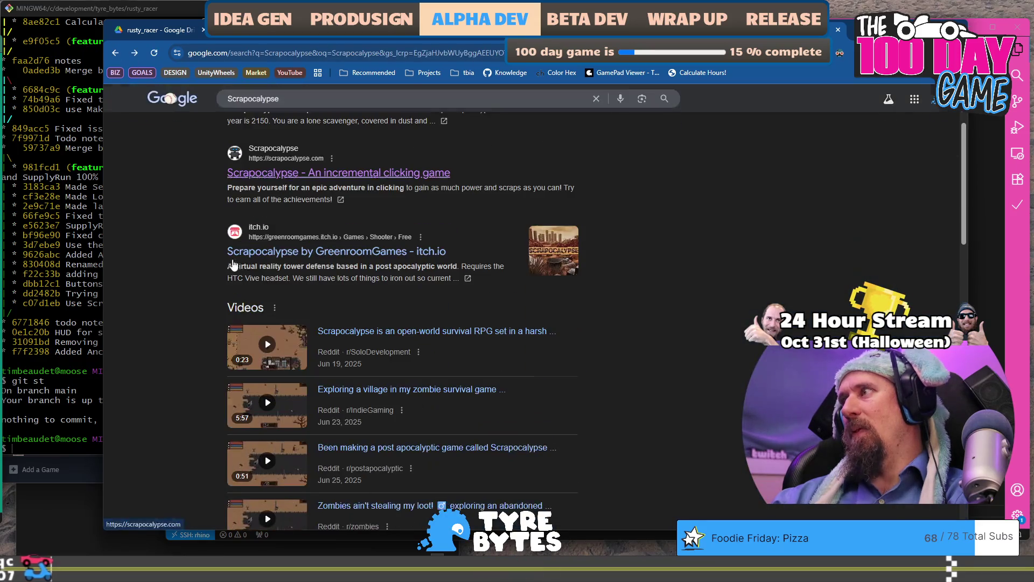
scroll(364, 221, down, 7)
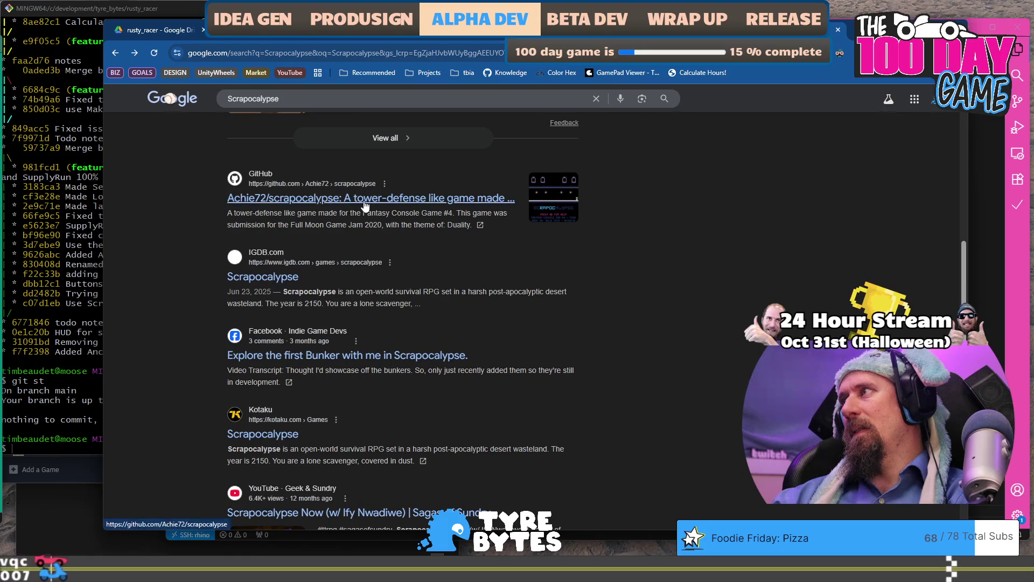
click(276, 277)
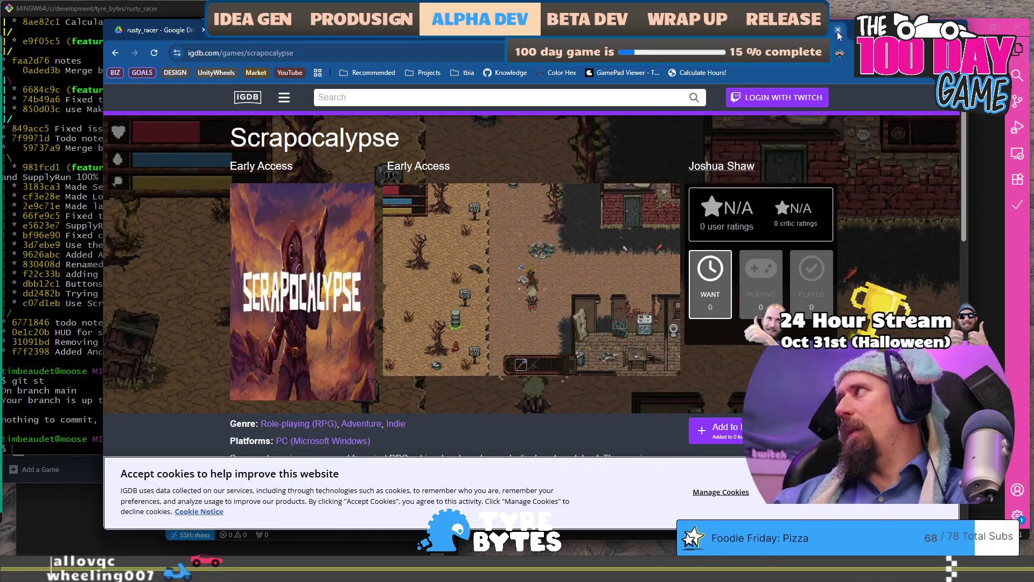
key(ctrl+w)
click(440, 275)
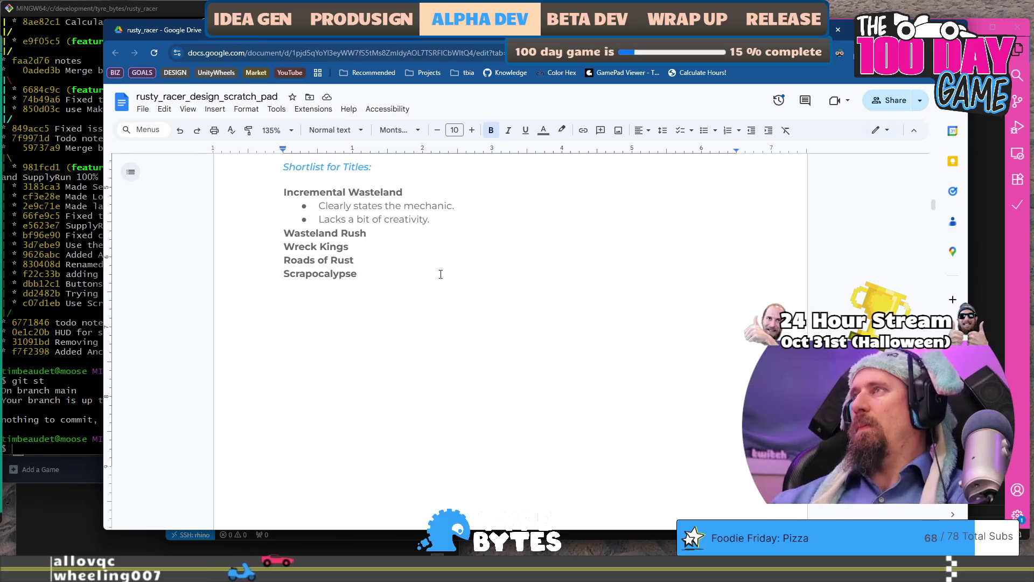
Delete the Scrapocalypse line so the shortlist ends with Roads of Rust again.
key(shift+Home)
key(BackSpace)
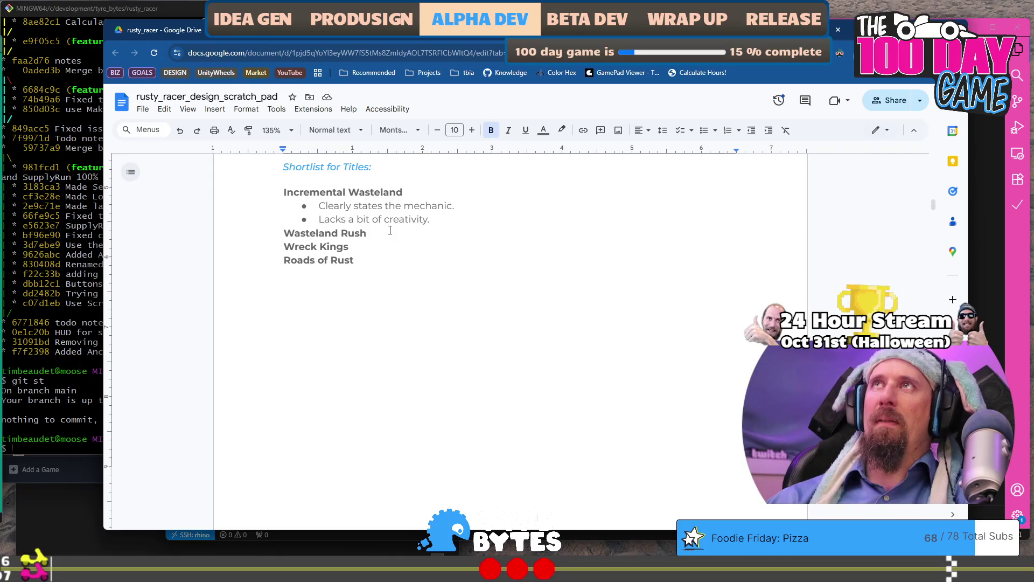
scroll(334, 258, up, 1)
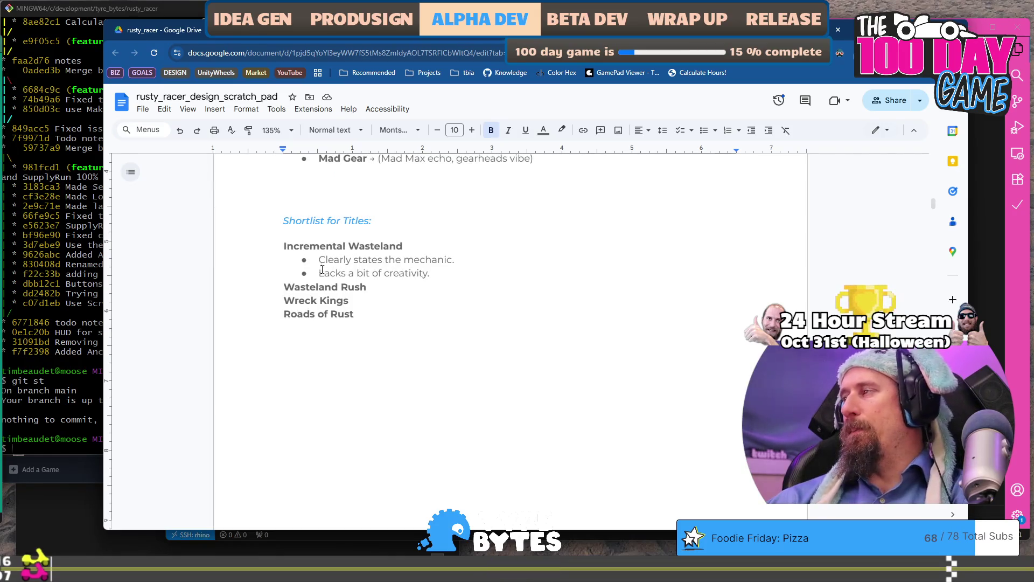
click(340, 286)
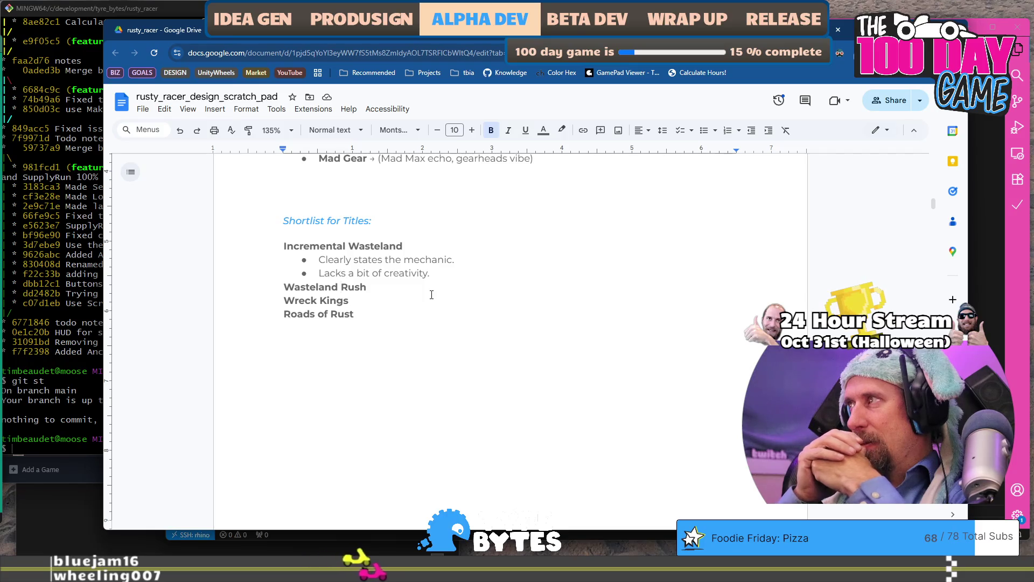
key(Up)
key(Up)
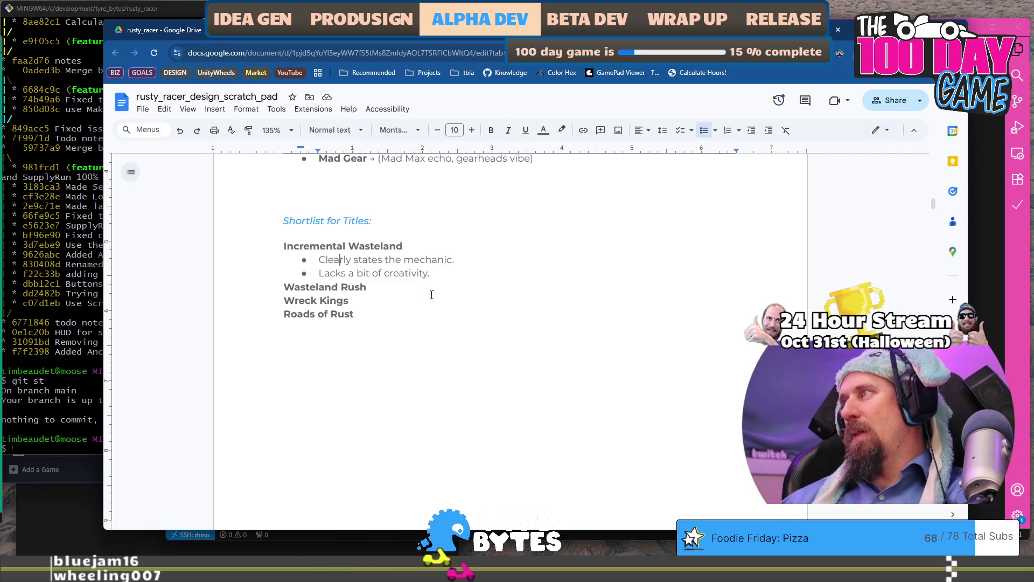
Add a third bullet under Incremental Wasteland reading 'Maybe twist into: Rustcremental Wasteland'.
key(Down)
key(End)
key(Return)
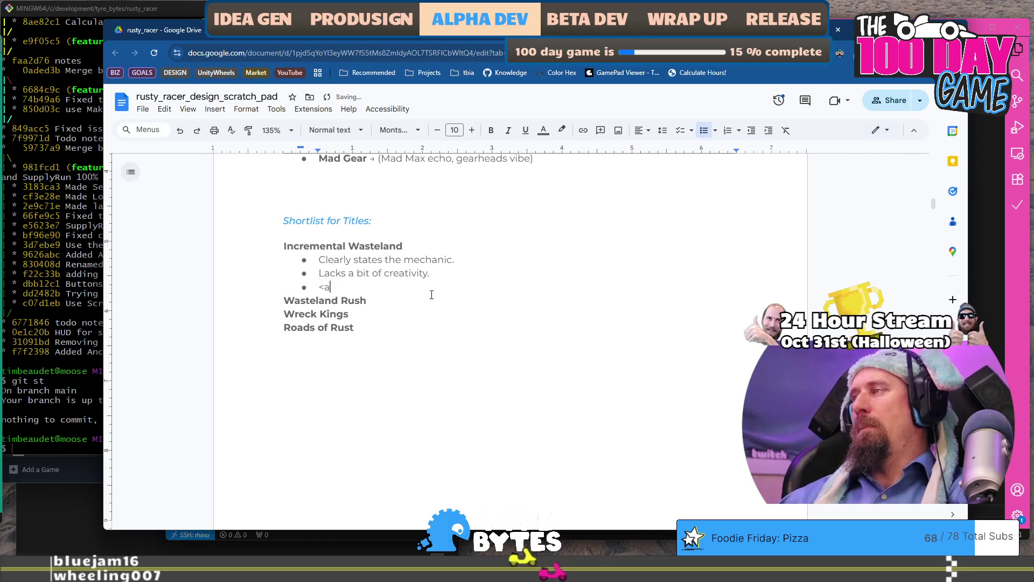
text(Maybe twes)
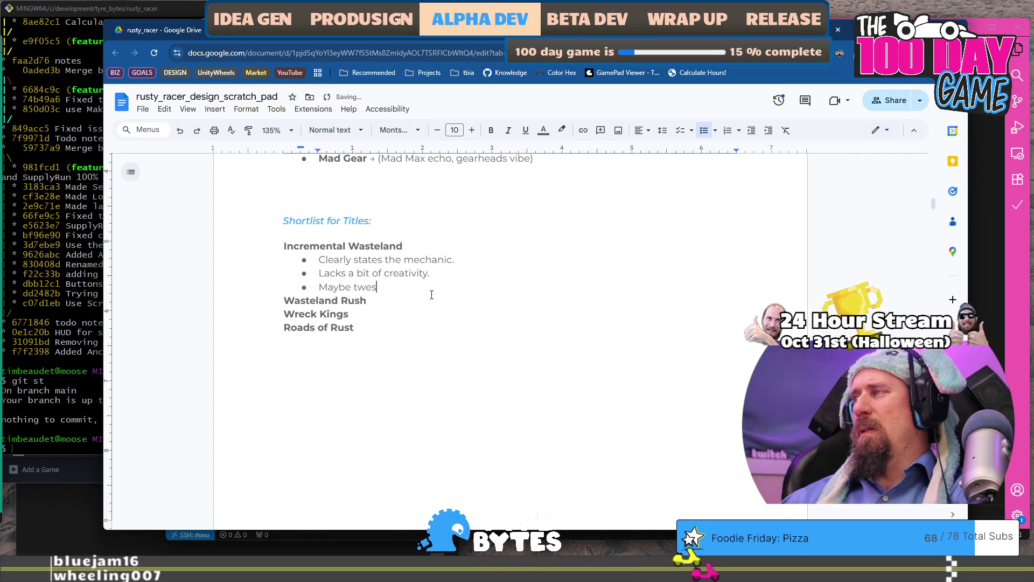
key(BackSpace)
text(ist int)
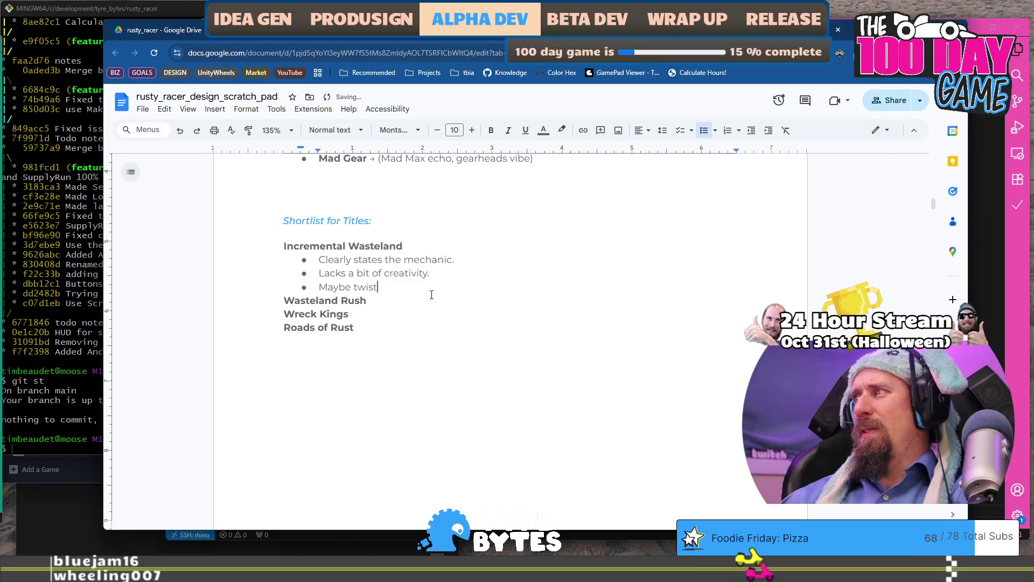
text(o)
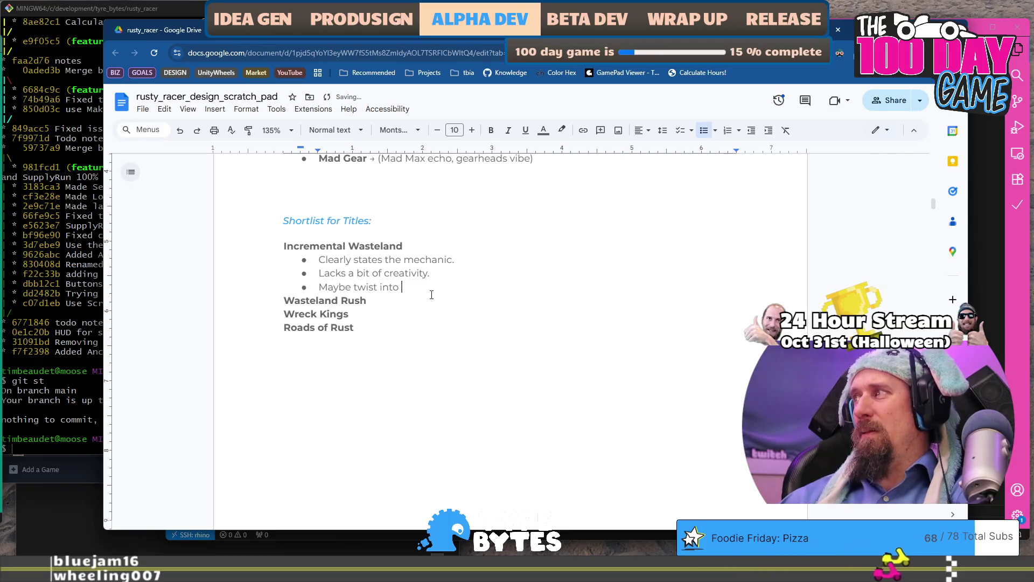
text(: Rustcremental Wasteland)
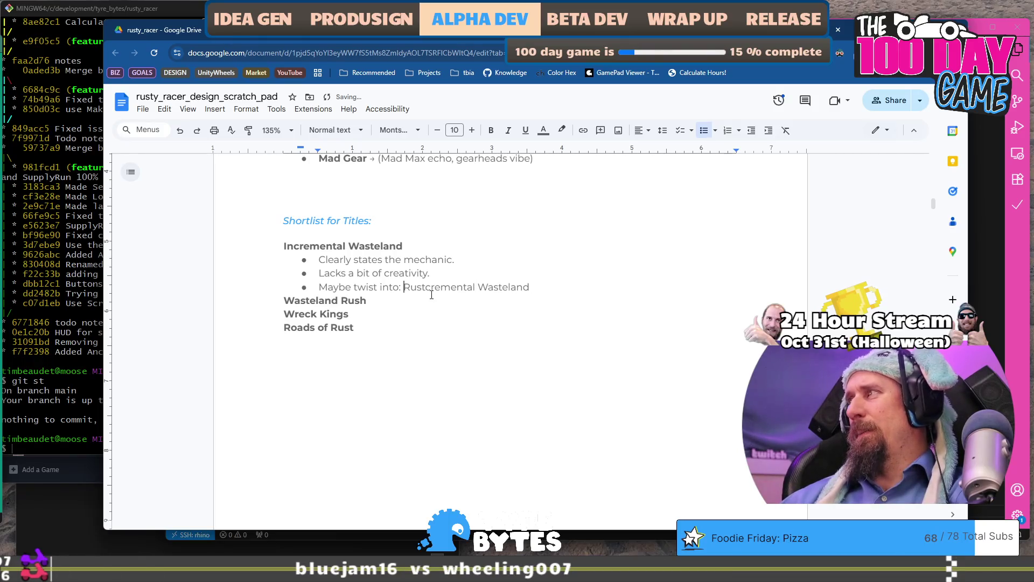
Make 'Rustcremental Wasteland' bold in the new twist bullet.
double_click(431, 294)
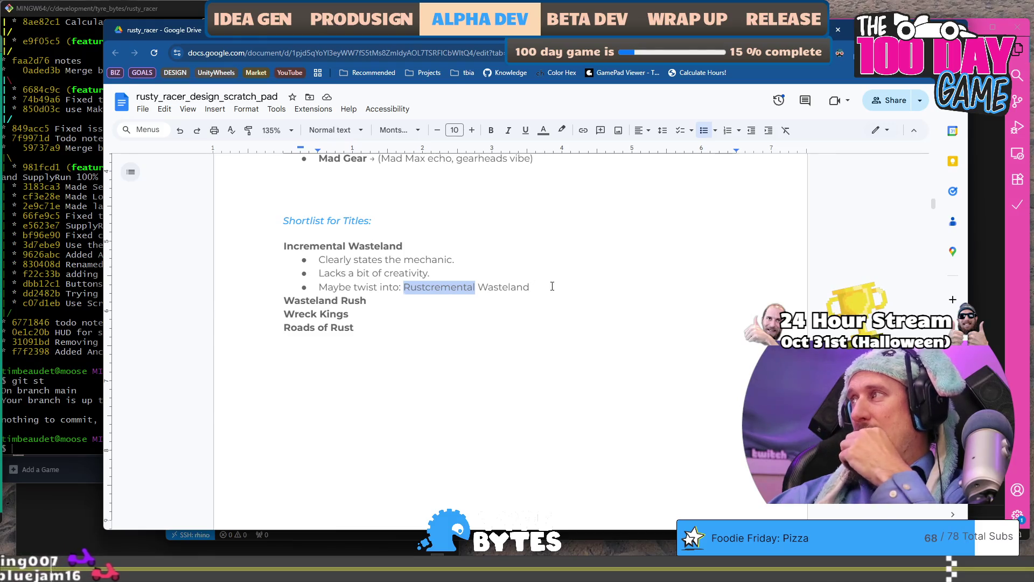
click(501, 298)
key(shift+End)
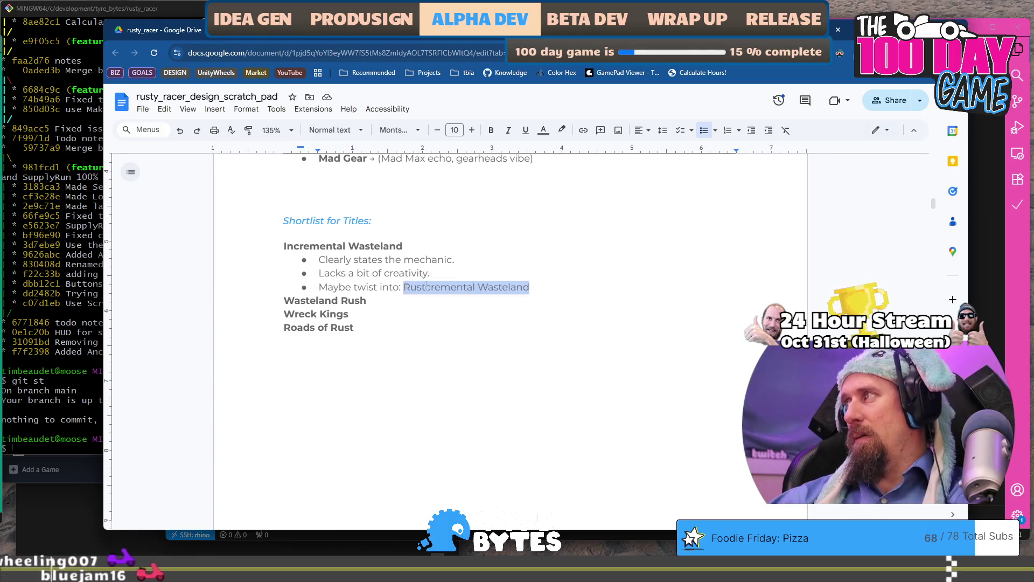
key(ctrl+b)
key(Left)
click(395, 301)
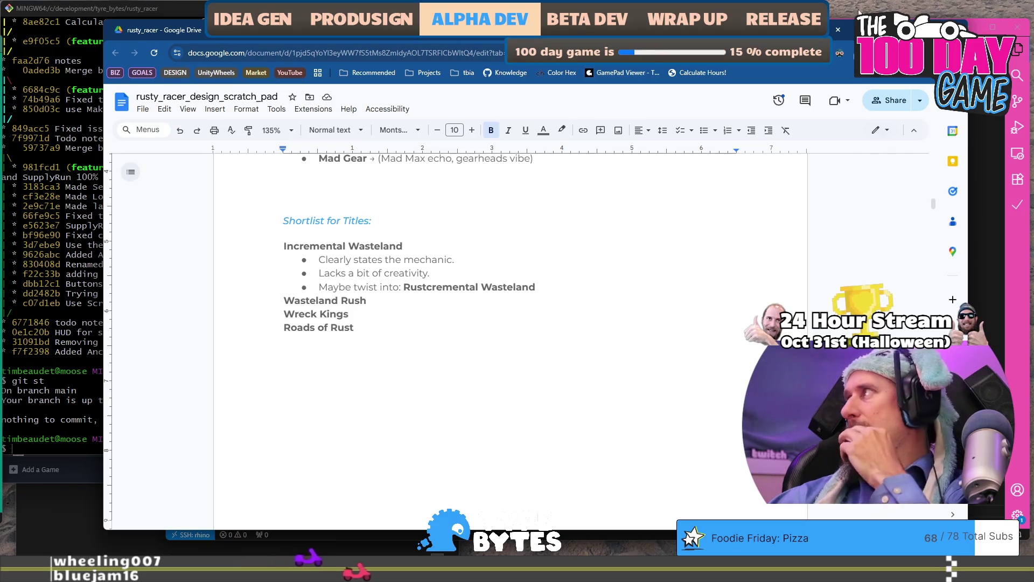
key(super+Down)
key(alt+Tab)
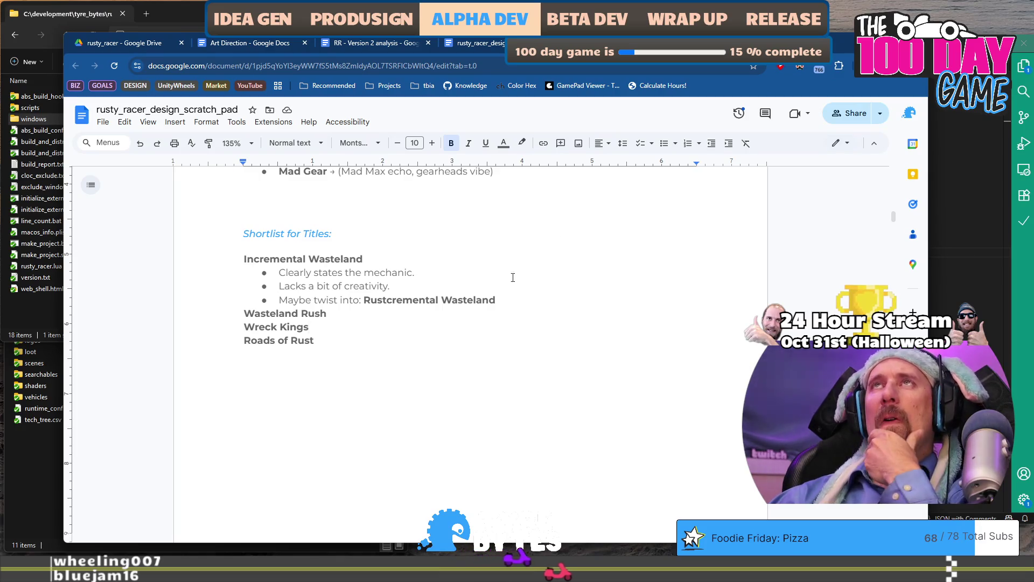
click(329, 300)
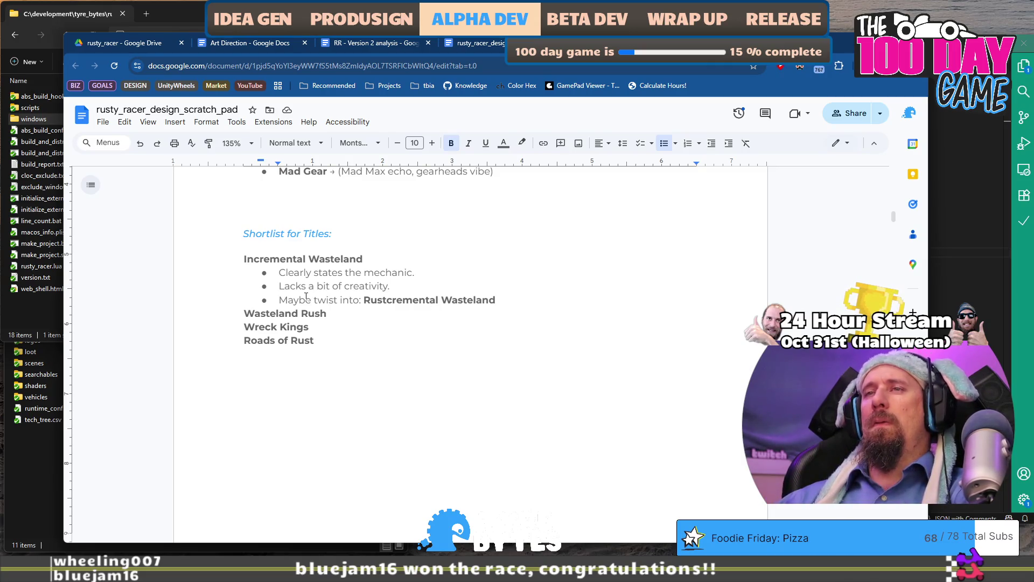
Add a bold 'Rustcremental Rush' sub-bullet under the twist note, then end the list.
key(End)
key(Return)
text(Ru)
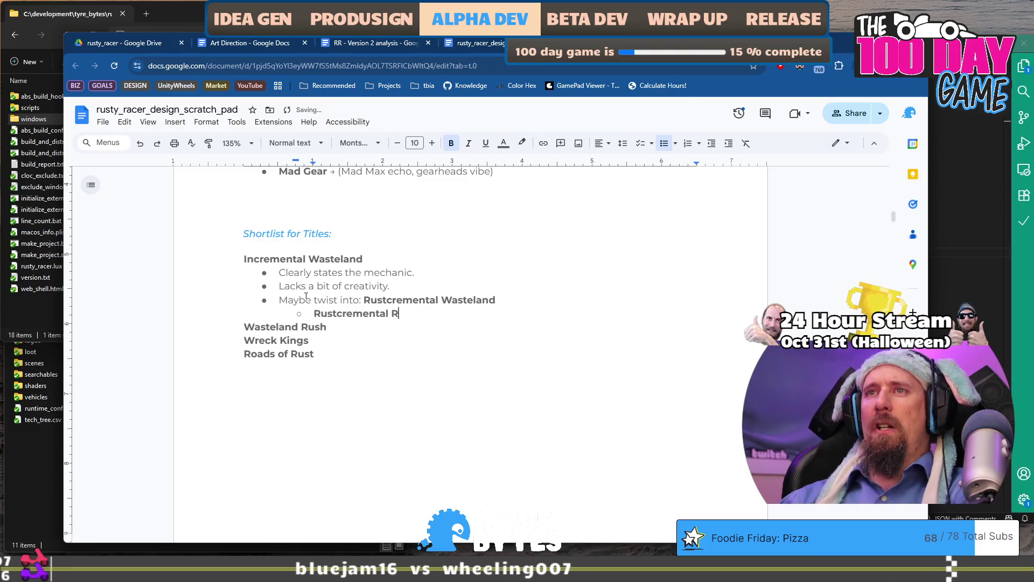
key(Return)
key(BackSpace)
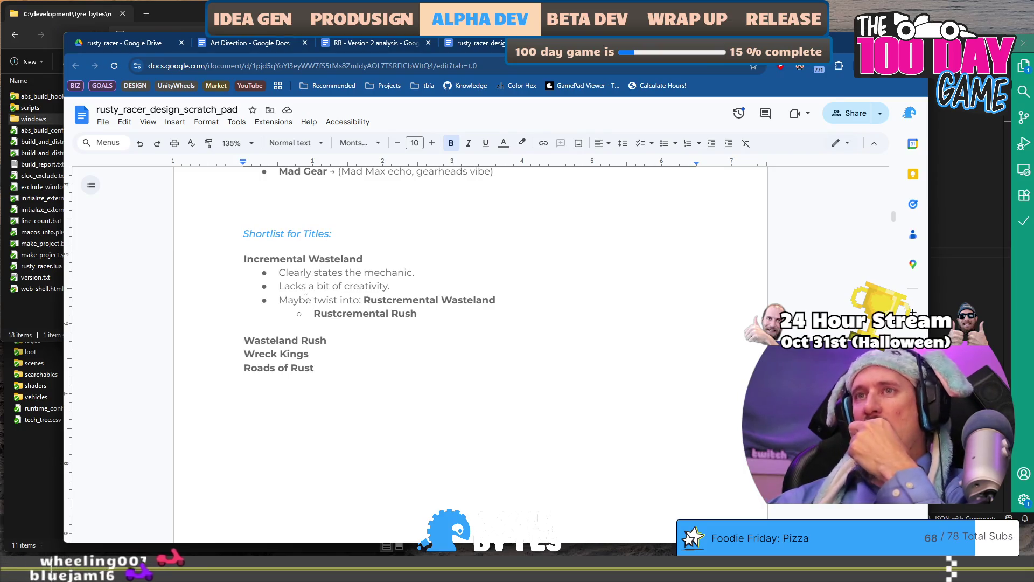
drag(329, 368, 241, 256)
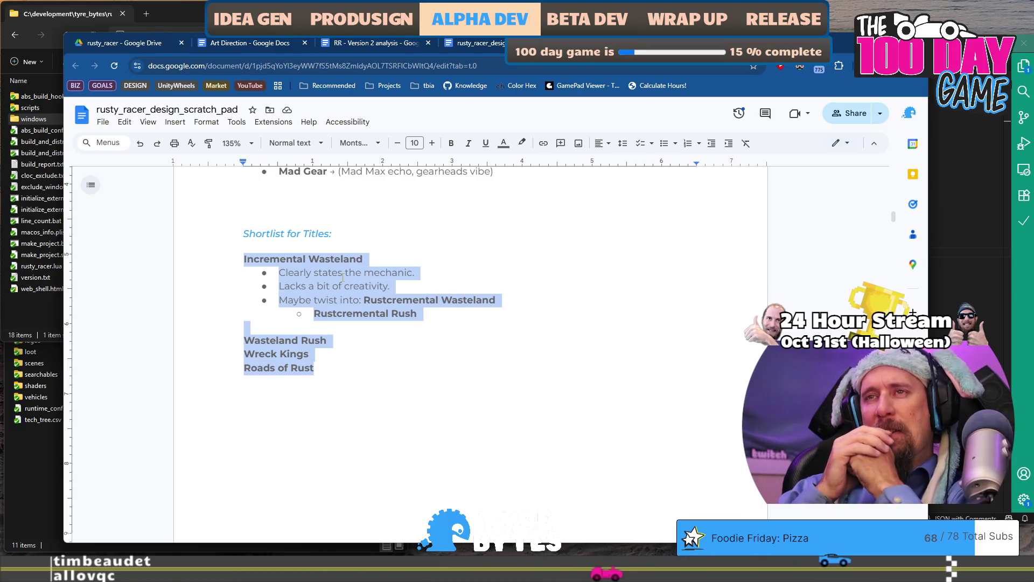
key(Up)
key(Up)
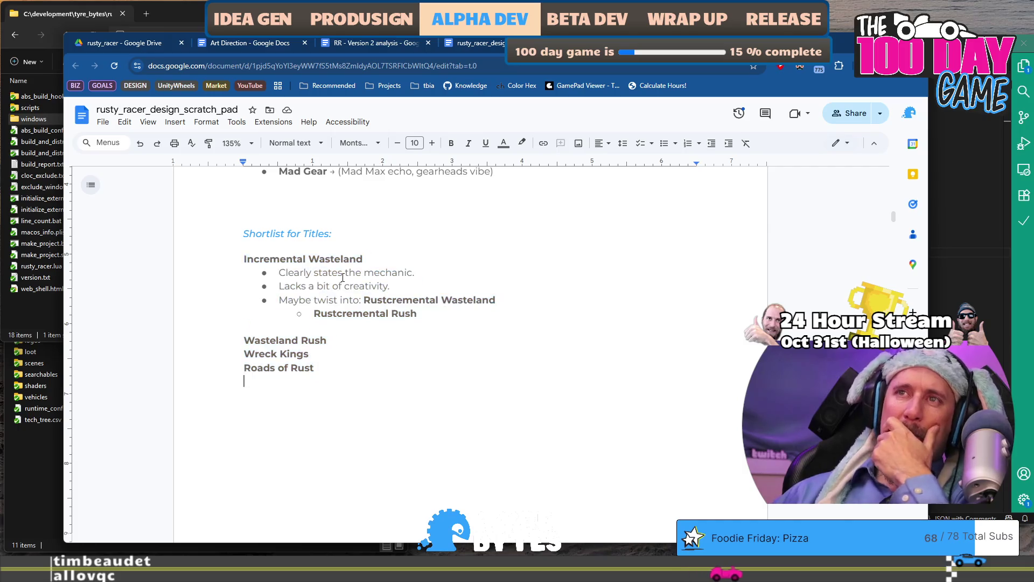
Remove the blank line above Wasteland Rush and set the Rustcremental Rush title to font size 15.
key(Up)
key(BackSpace)
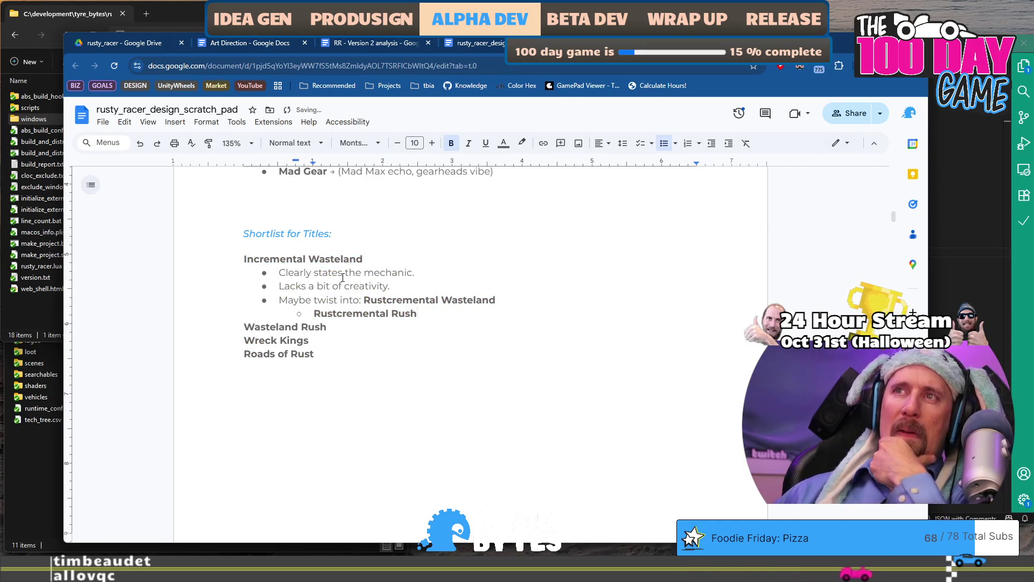
key(shift+Home)
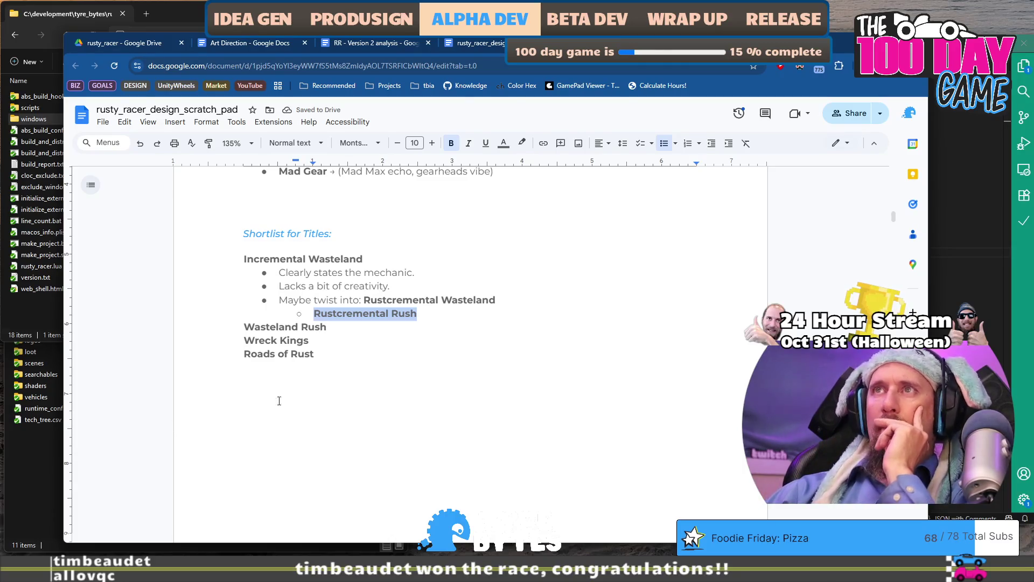
click(431, 143)
click(432, 143)
click(431, 143)
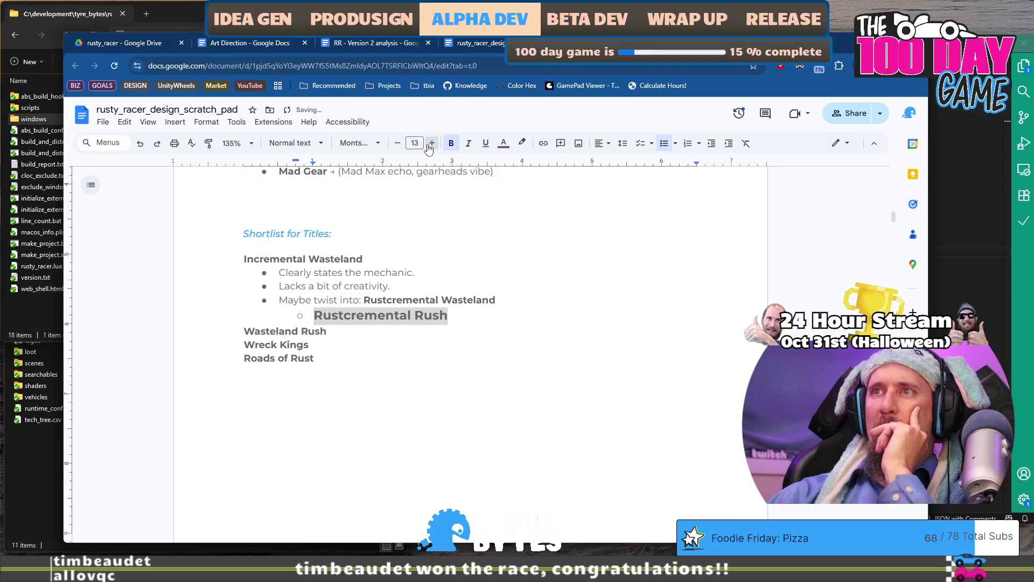
click(432, 143)
click(431, 142)
click(476, 345)
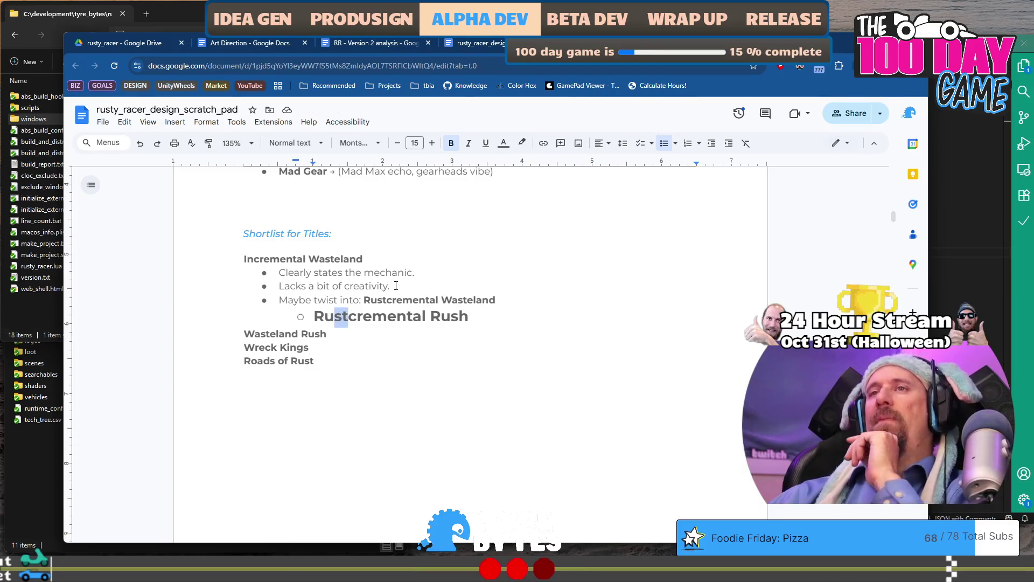
Rename the sub-bullet to Rushcremental Rust and start a web search for that title.
key(BackSpace)
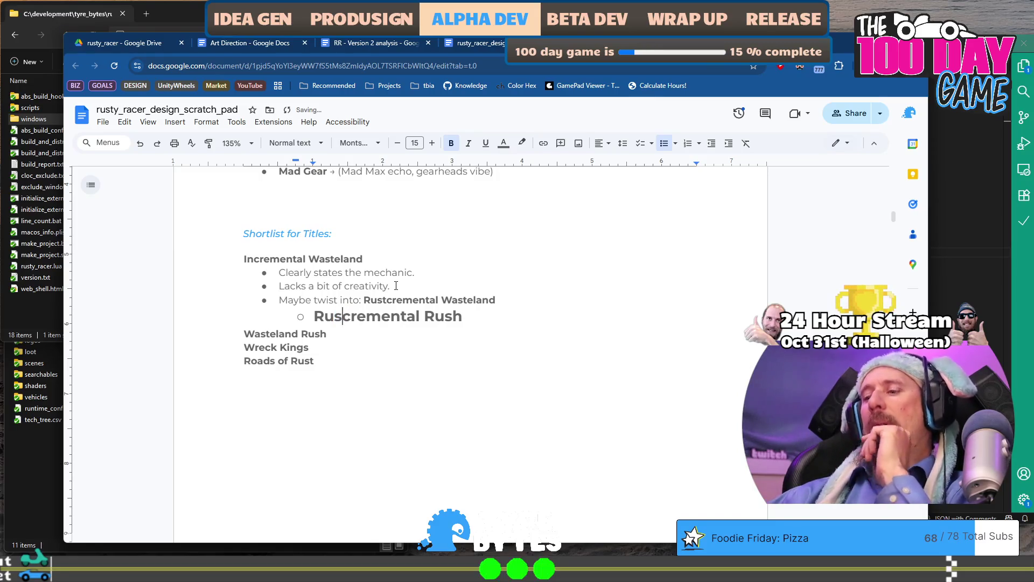
text(h)
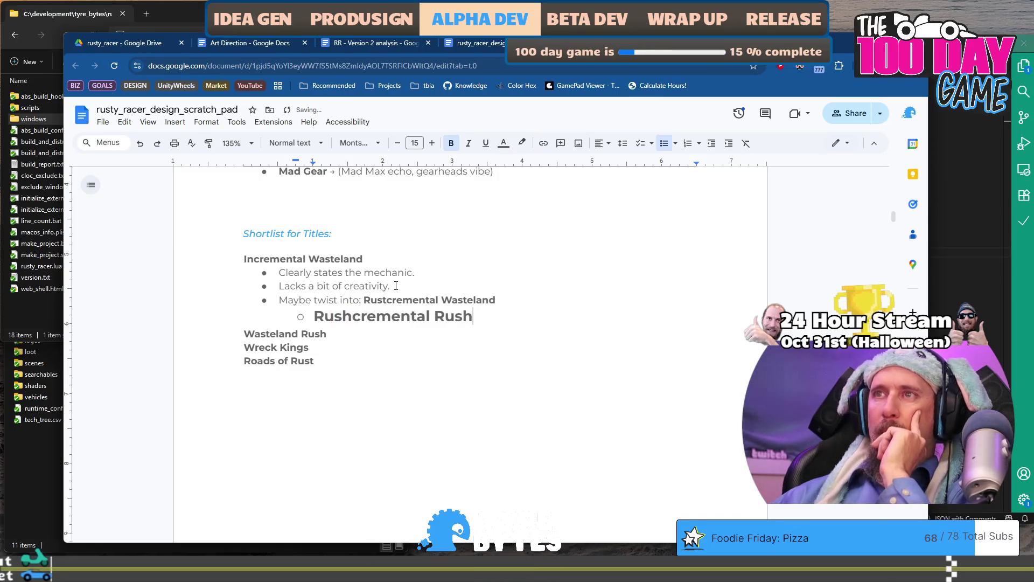
key(BackSpace)
text(t)
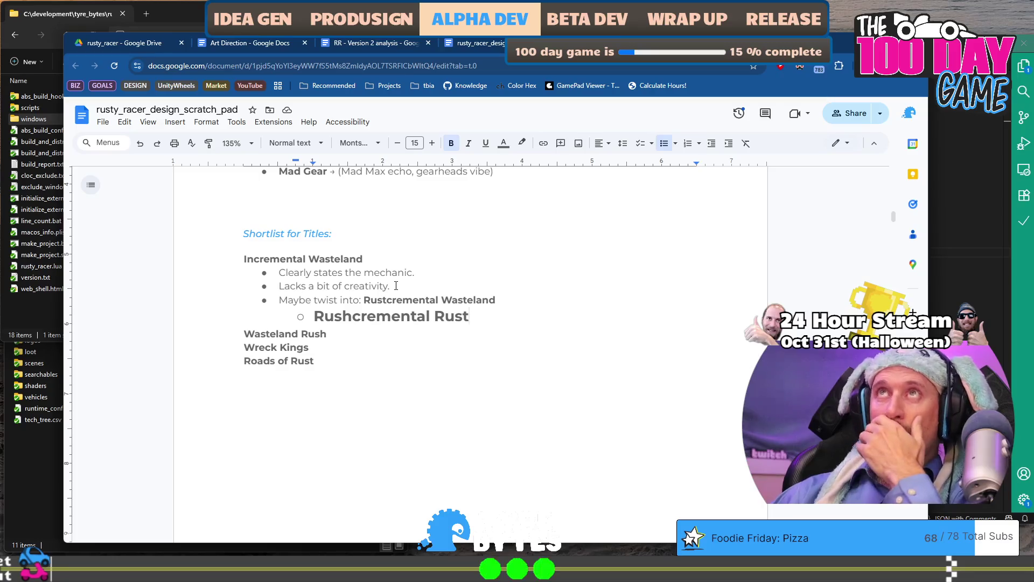
key(ctrl+shift+Left)
key(ctrl+c)
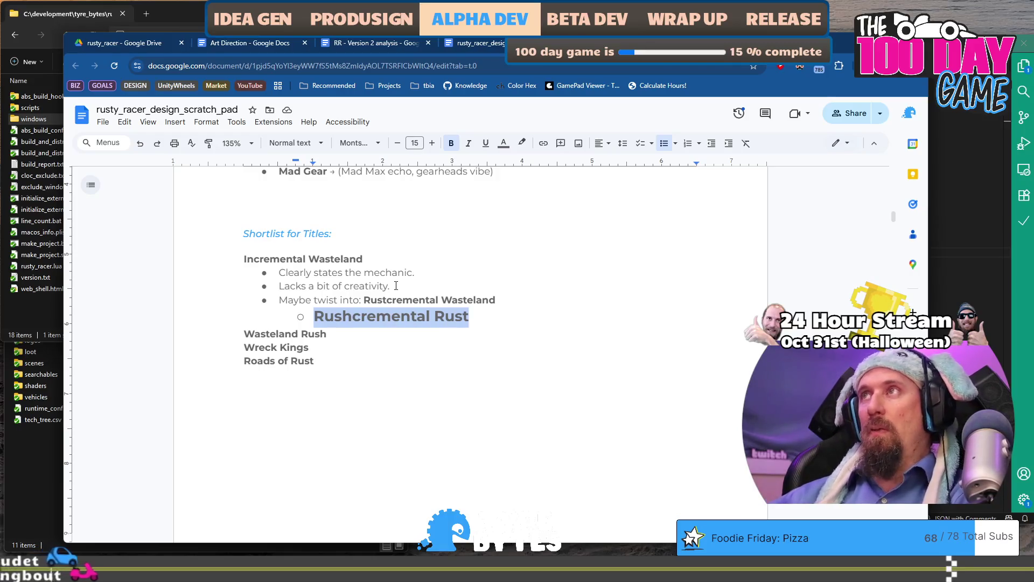
key(Right)
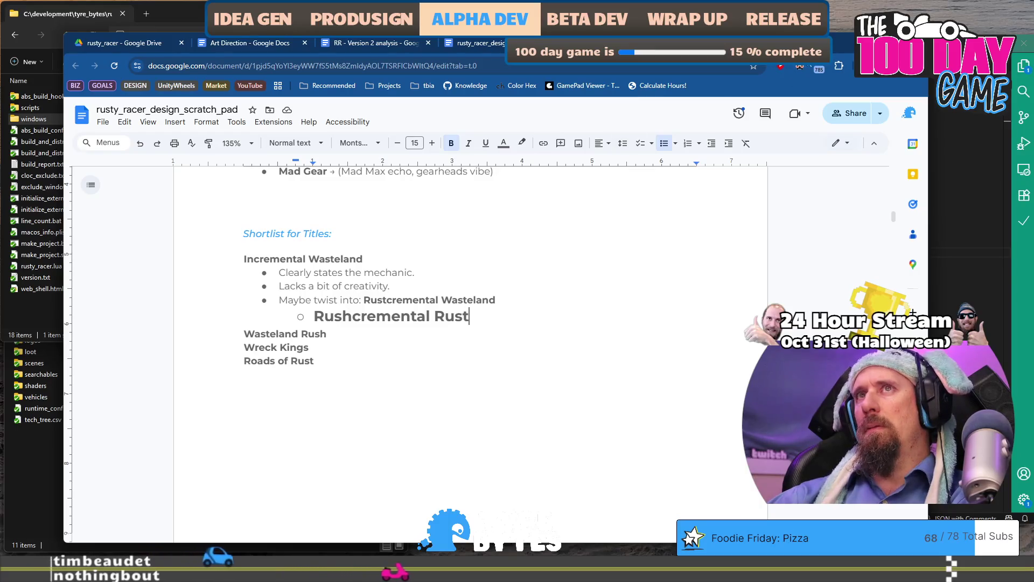
key(ctrl+t)
key(ctrl+v)
Search Rushcremental Rust, then Rushcremental alone, review the unrelated results and close the search tab.
key(Return)
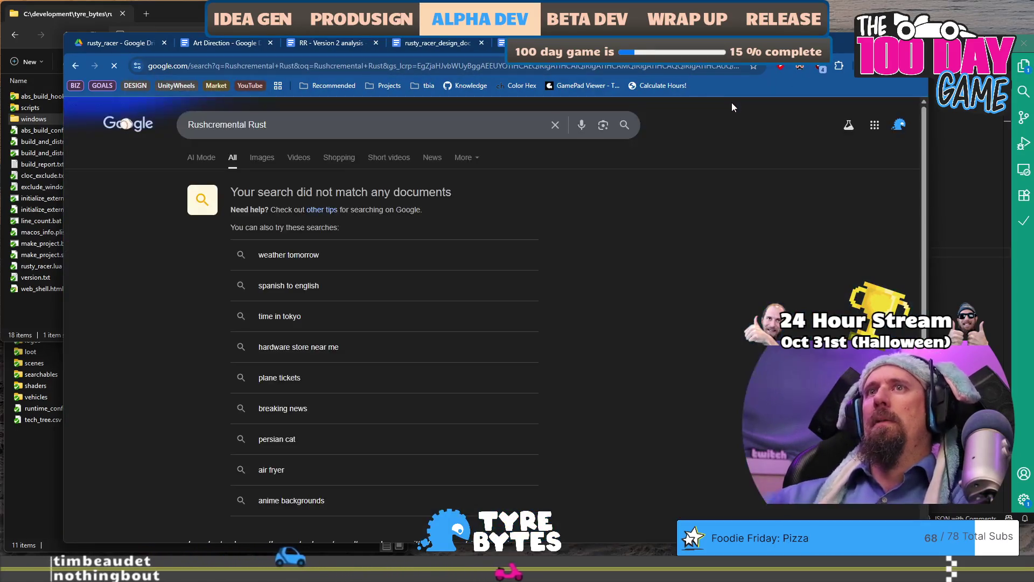
scroll(602, 271, down, 3)
scroll(577, 316, up, 5)
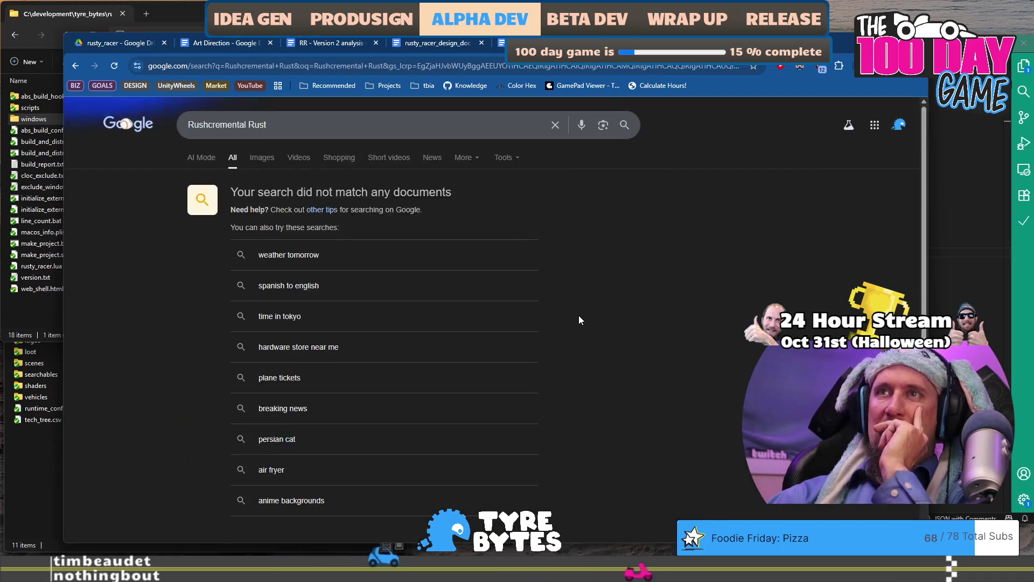
click(434, 120)
key(BackSpace)
key(BackSpace)
key(BackSpace)
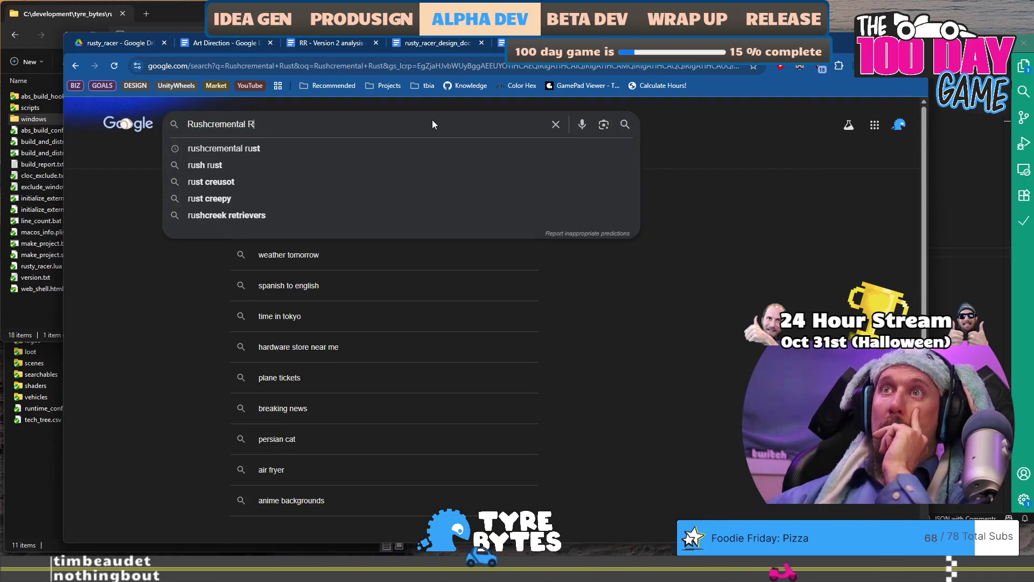
text(l)
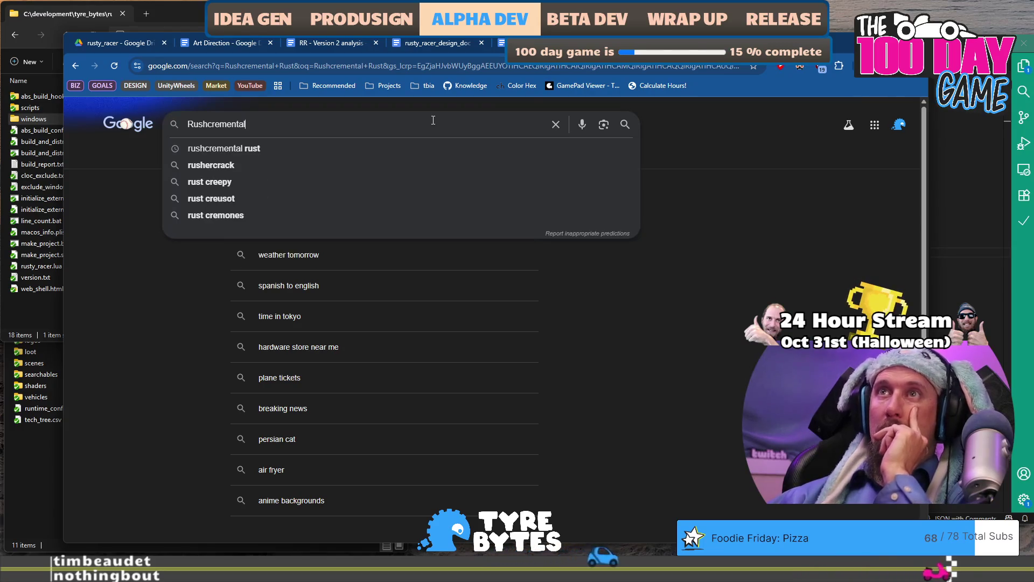
key(Return)
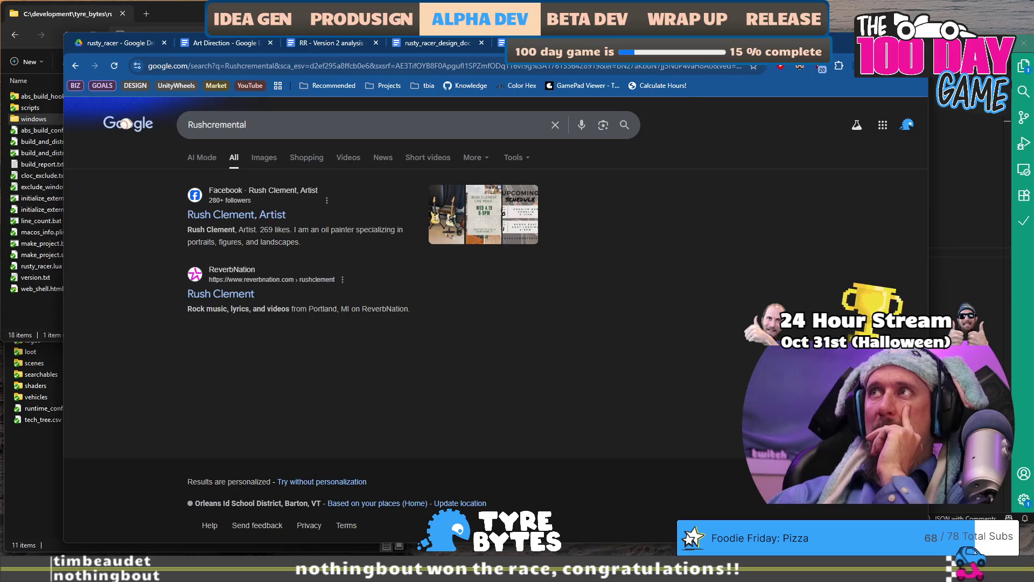
key(ctrl+w)
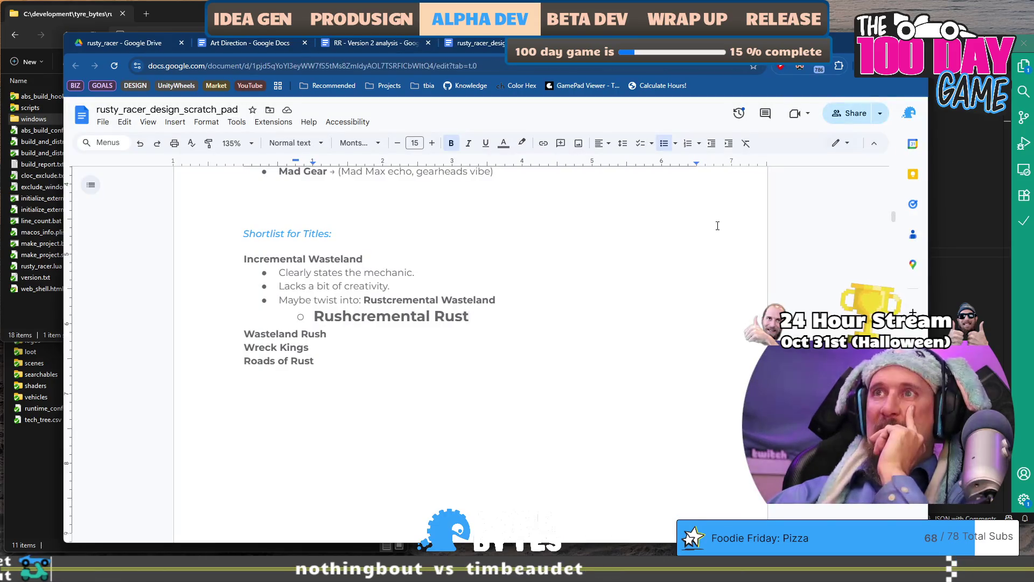
double_click(359, 316)
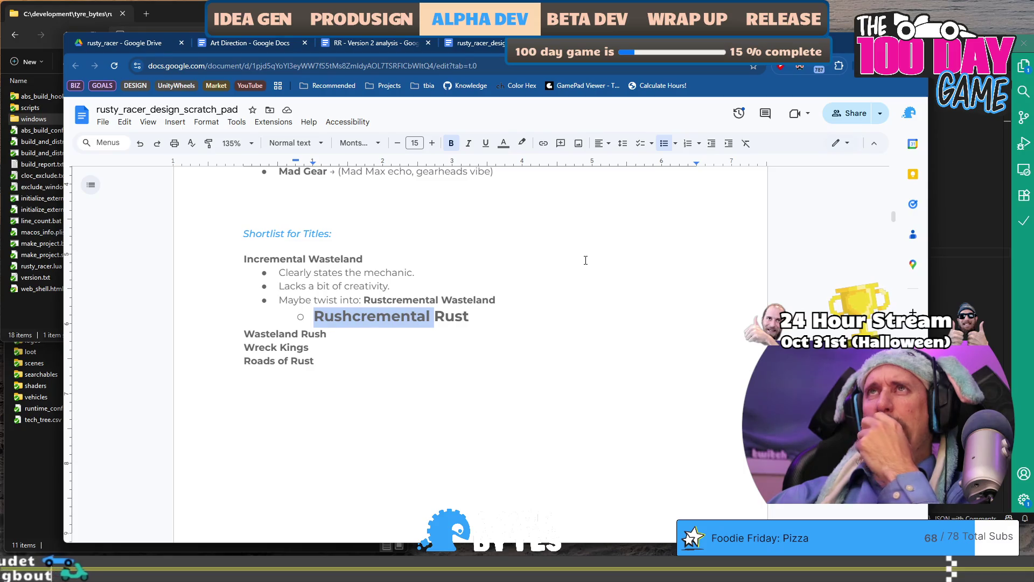
click(500, 309)
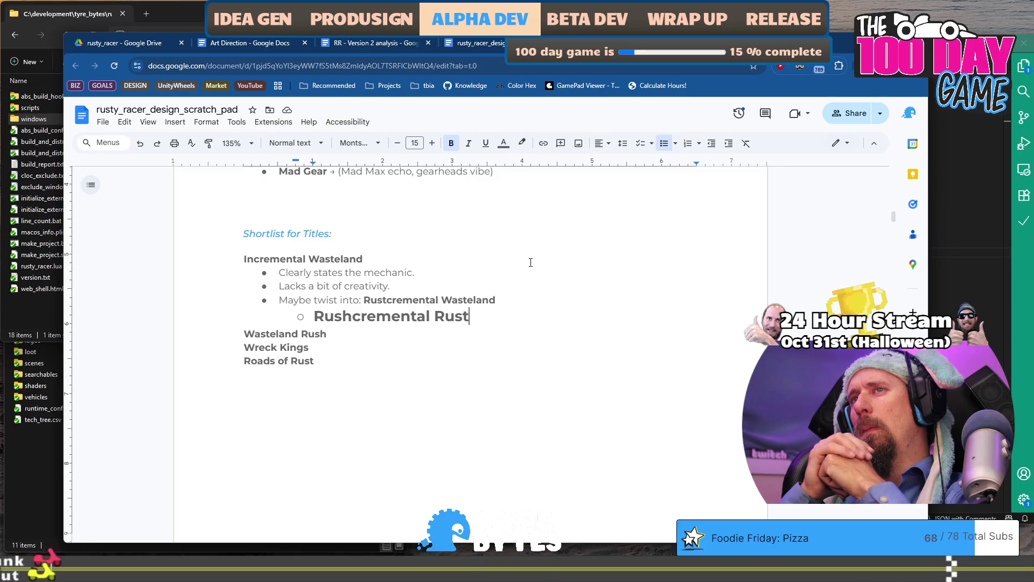
Duplicate the Rushcremental Rust line as a new sub-bullet above it.
key(shift+Home)
key(ctrl+c)
key(Left)
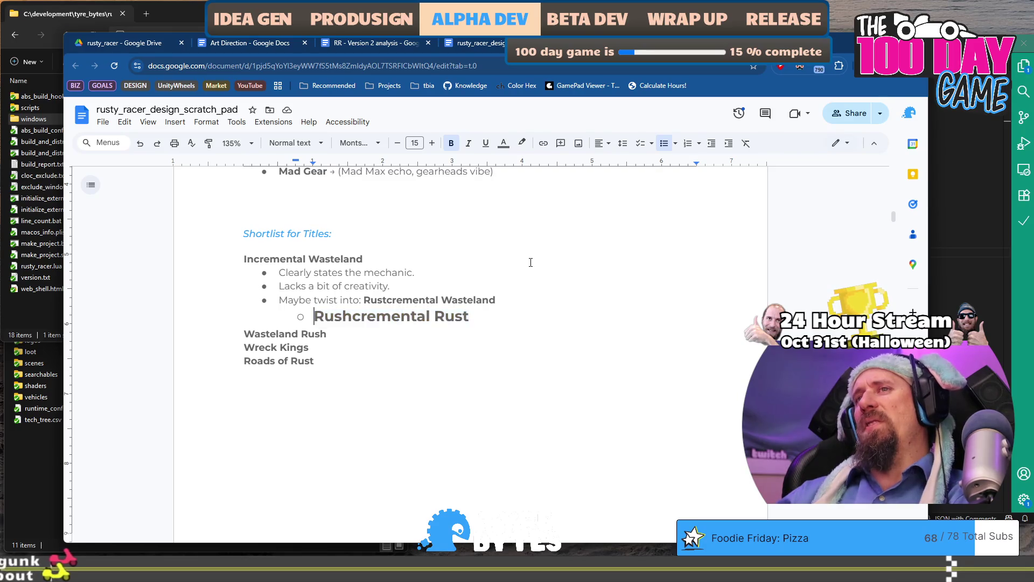
key(Return)
key(Up)
key(ctrl+v)
Swap the t and h in the copy so it reads Rustcremental Rush.
key(BackSpace)
text(h)
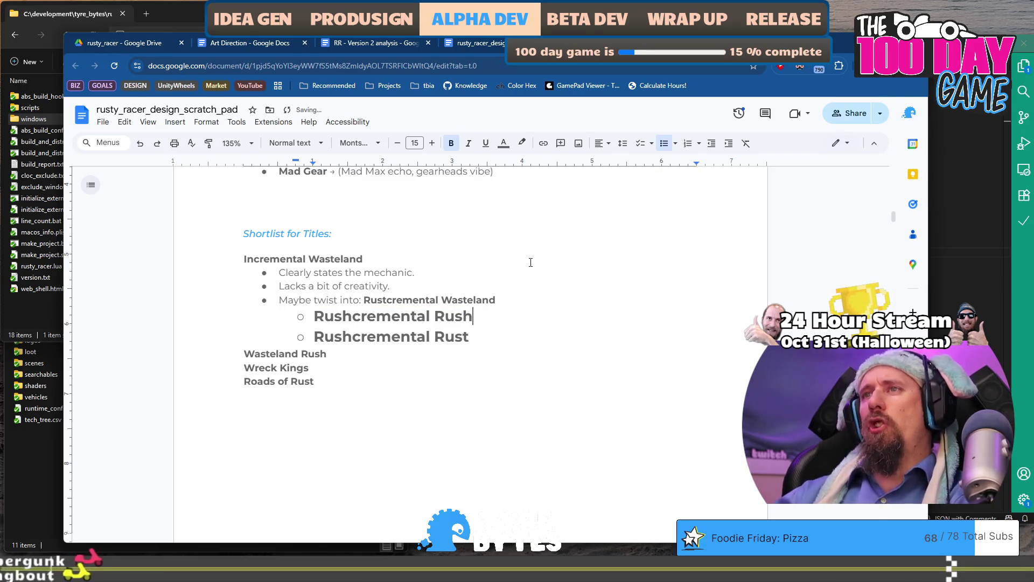
key(Home)
key(Right)
key(Right)
key(Right)
key(Delete)
text(t)
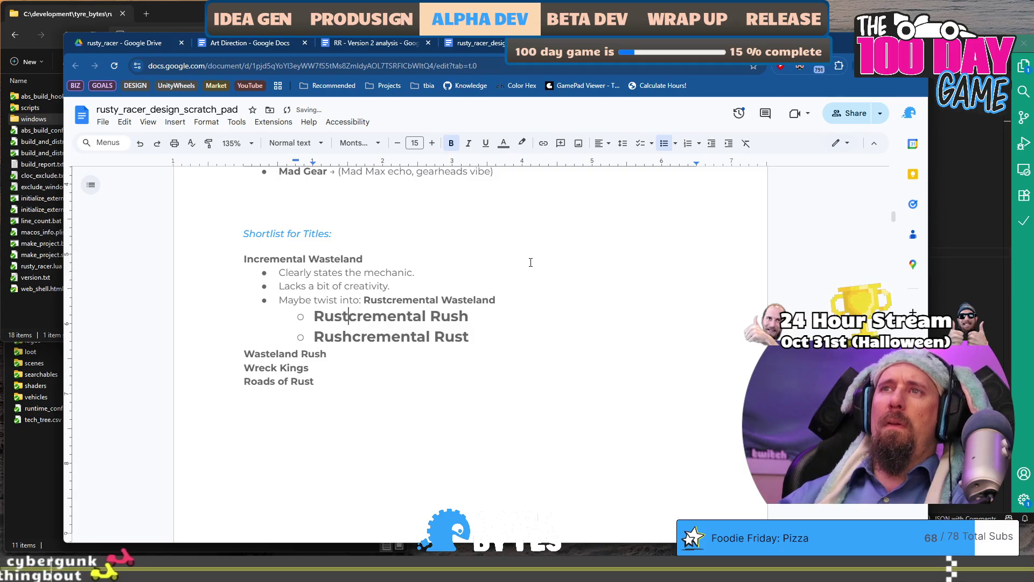
key(End)
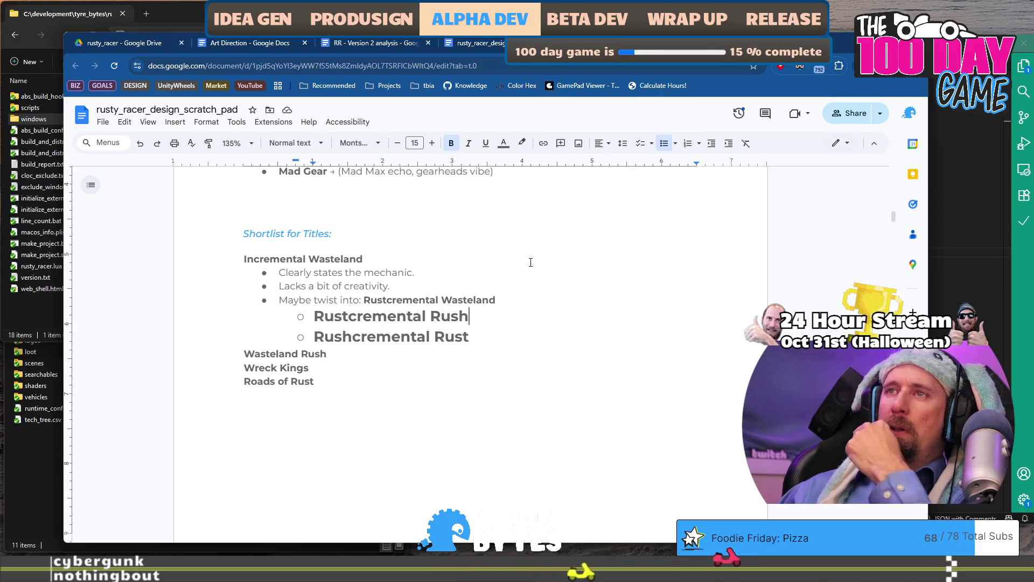
key(BackSpace)
key(BackSpace)
key(BackSpace)
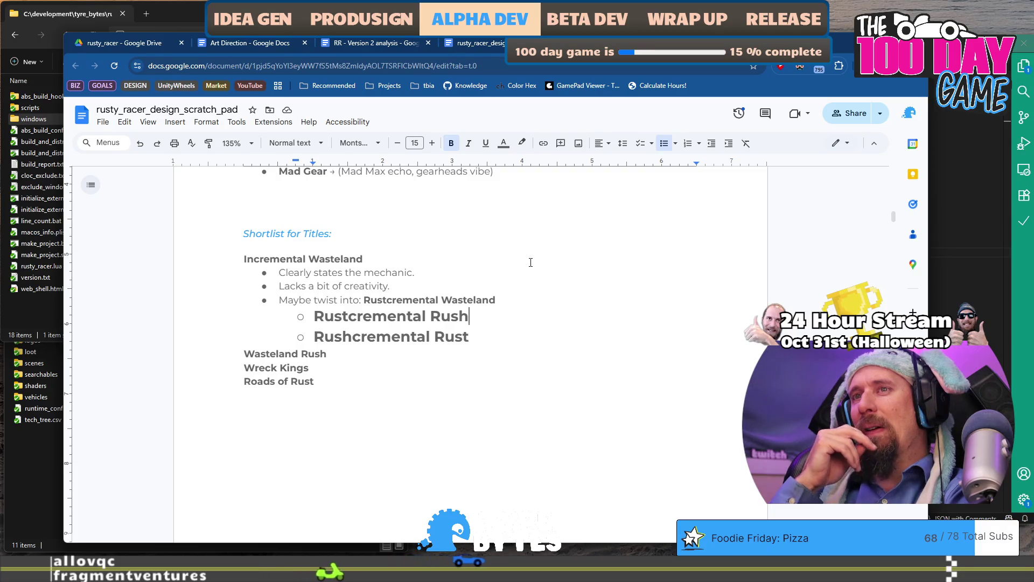
Clear the bold on the Rustcremental Rush line, leaving Rushcremental Rust bold beneath it.
key(Down)
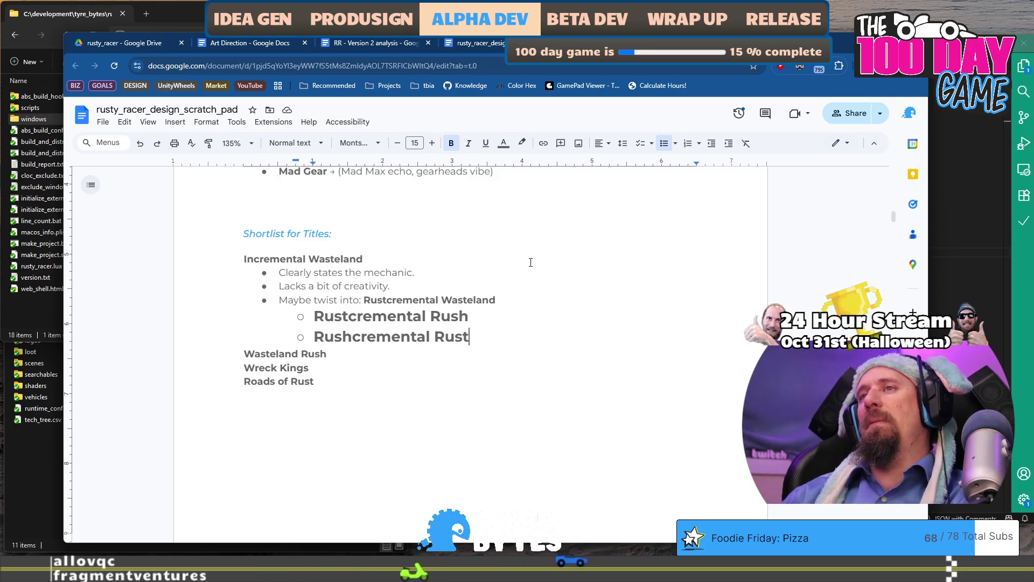
key(shift+Home)
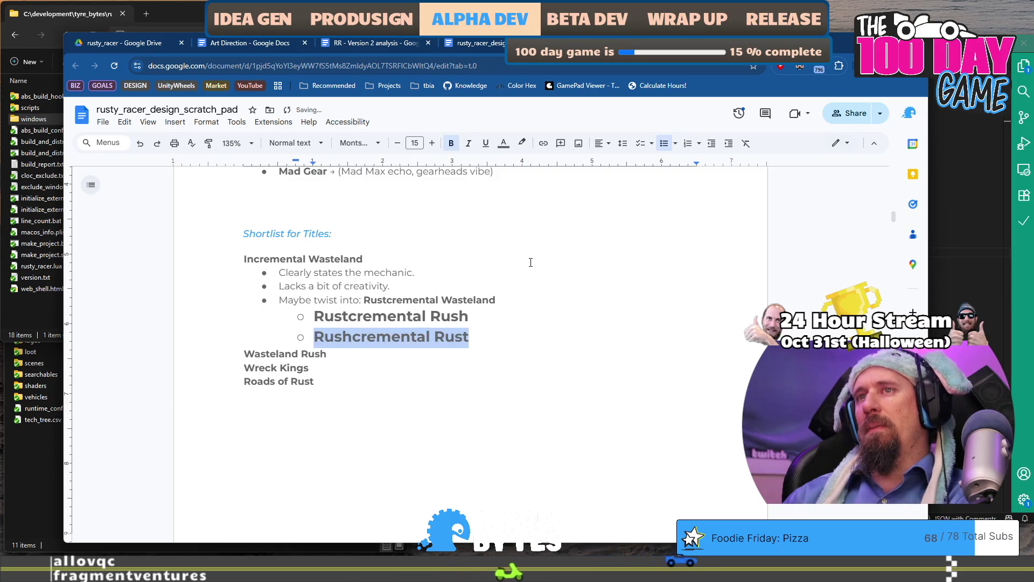
key(Up)
key(shift+End)
key(ctrl+b)
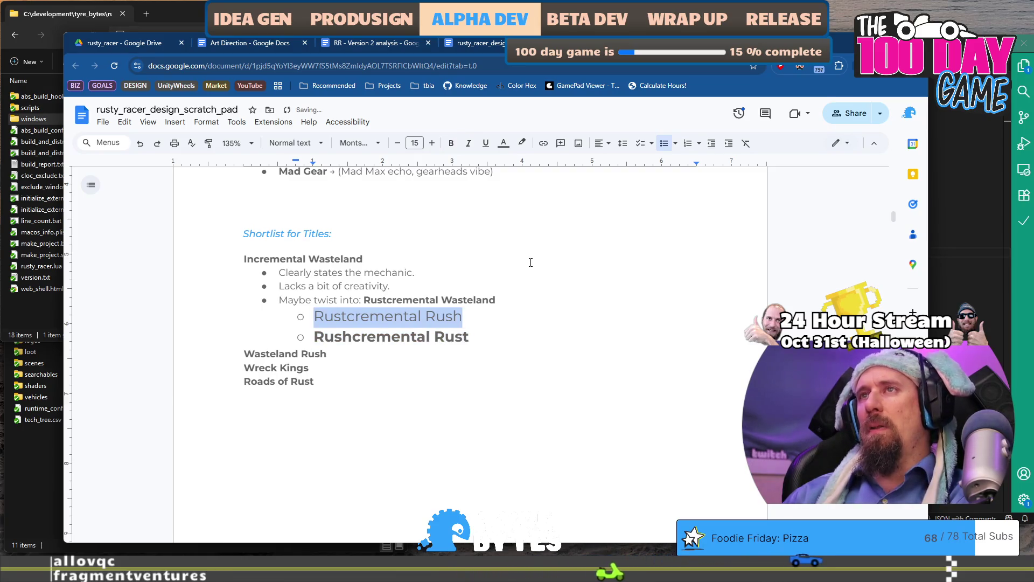
key(Down)
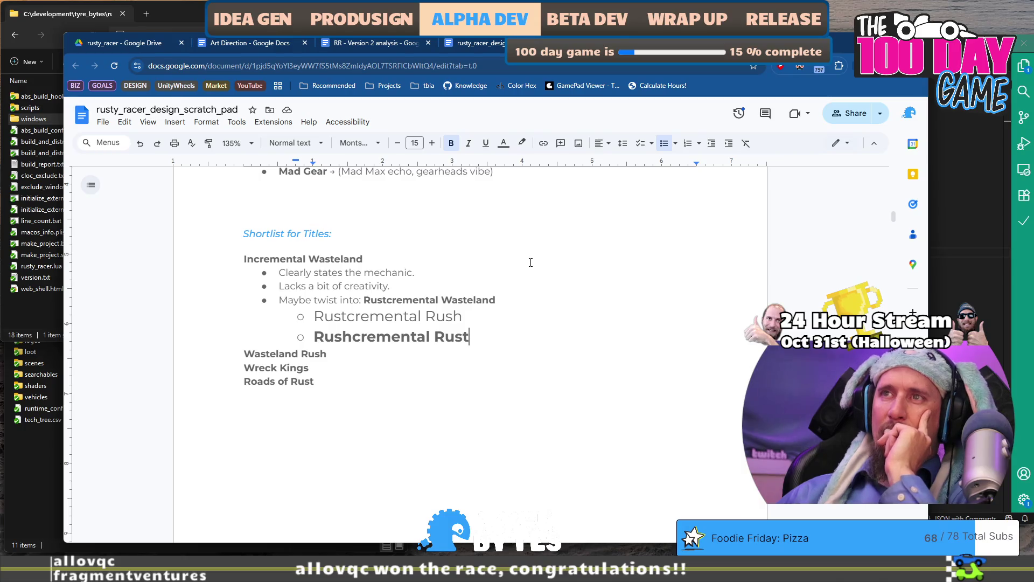
key(Up)
key(Up)
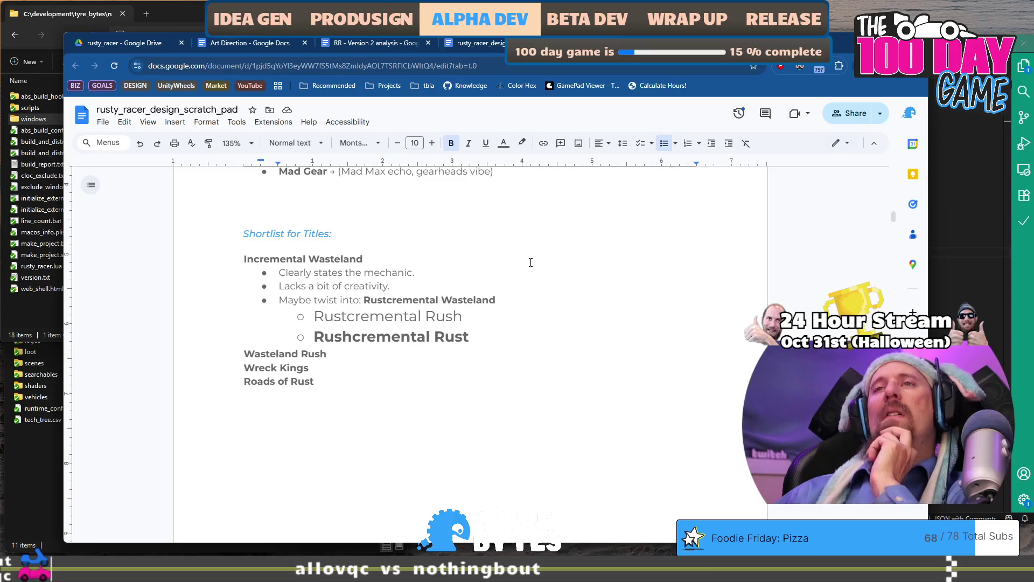
key(Left)
key(Left)
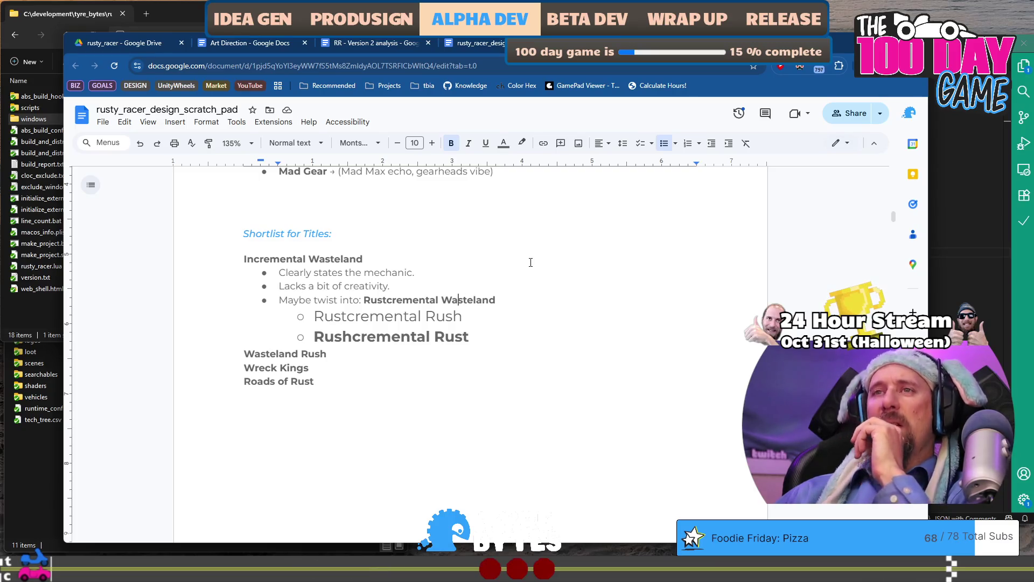
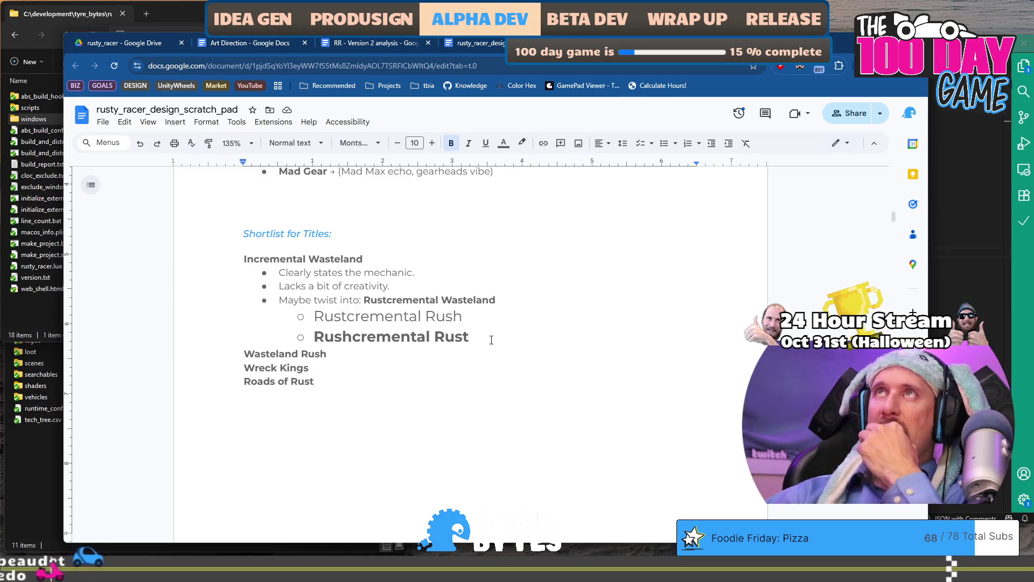
Add 'Turbo Scrap' on a new line under 'eROADing Rust' and remove the leftover blank line.
scroll(491, 340, up, 15)
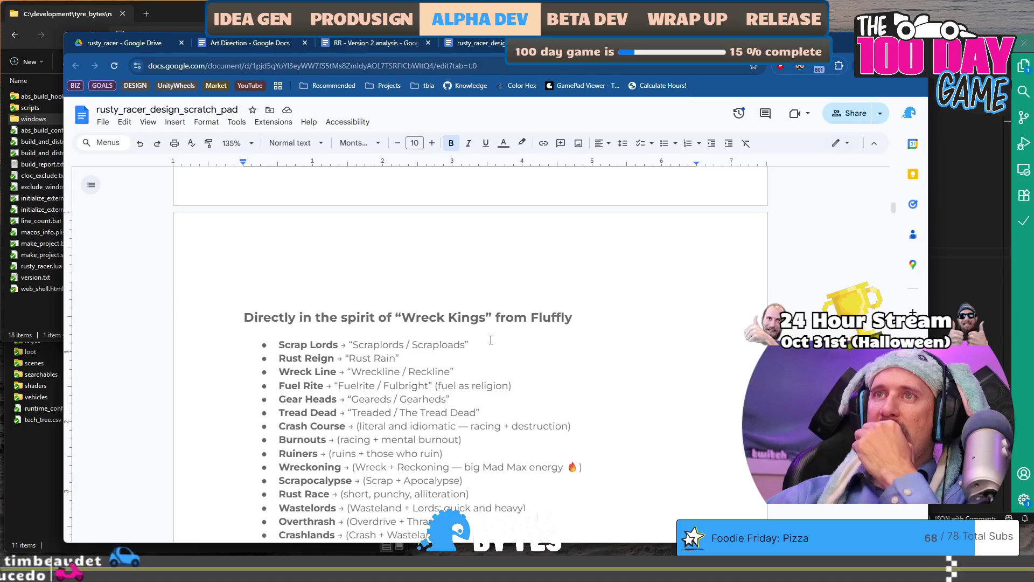
scroll(491, 339, up, 5)
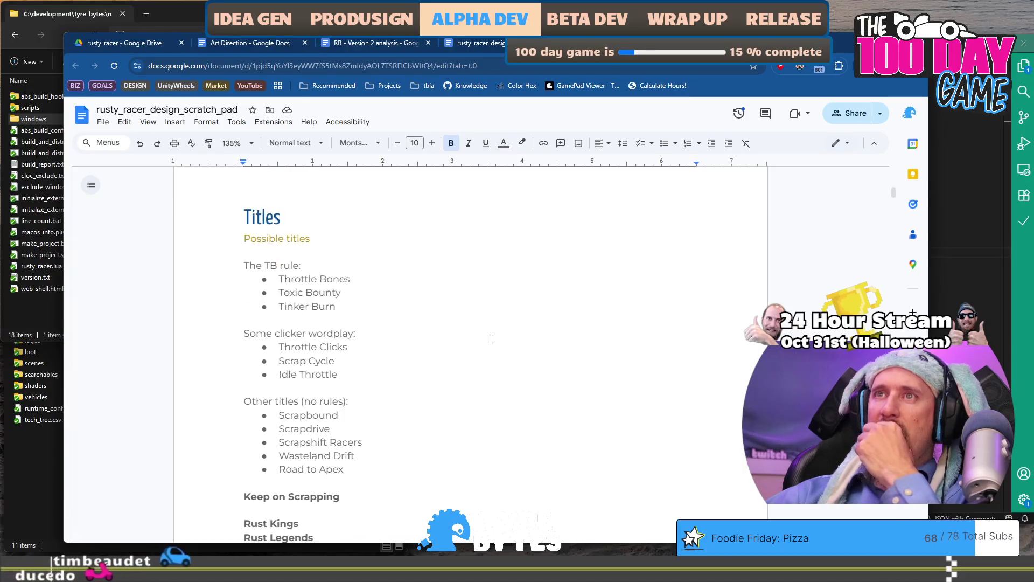
scroll(491, 340, down, 5)
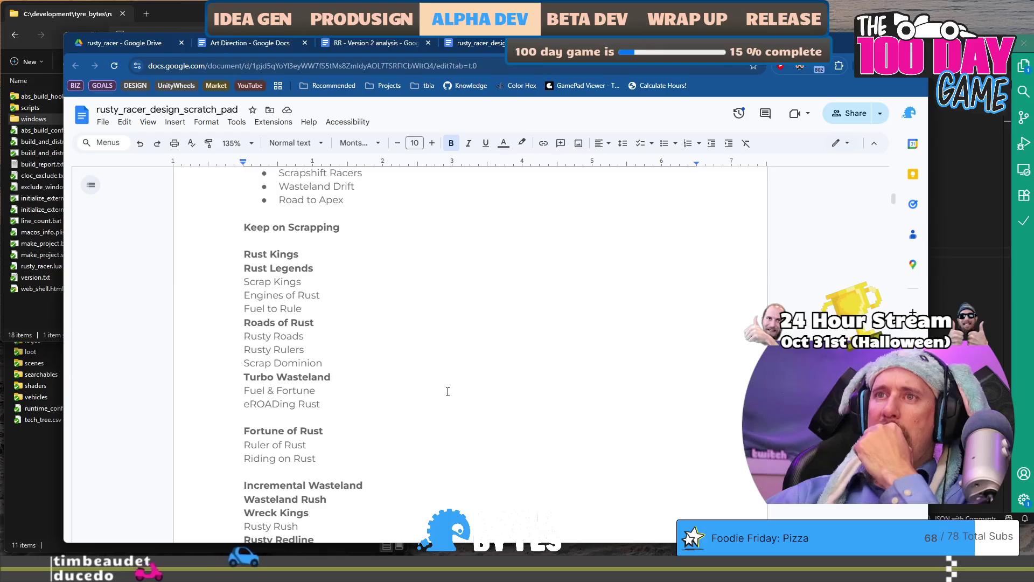
scroll(436, 301, down, 2)
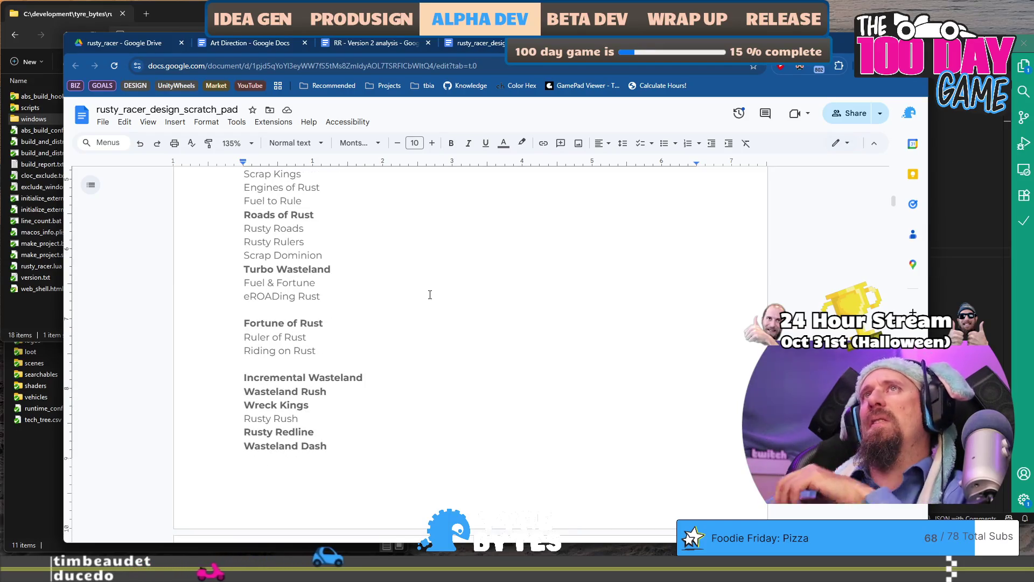
click(430, 294)
key(Return)
text(Turbo )
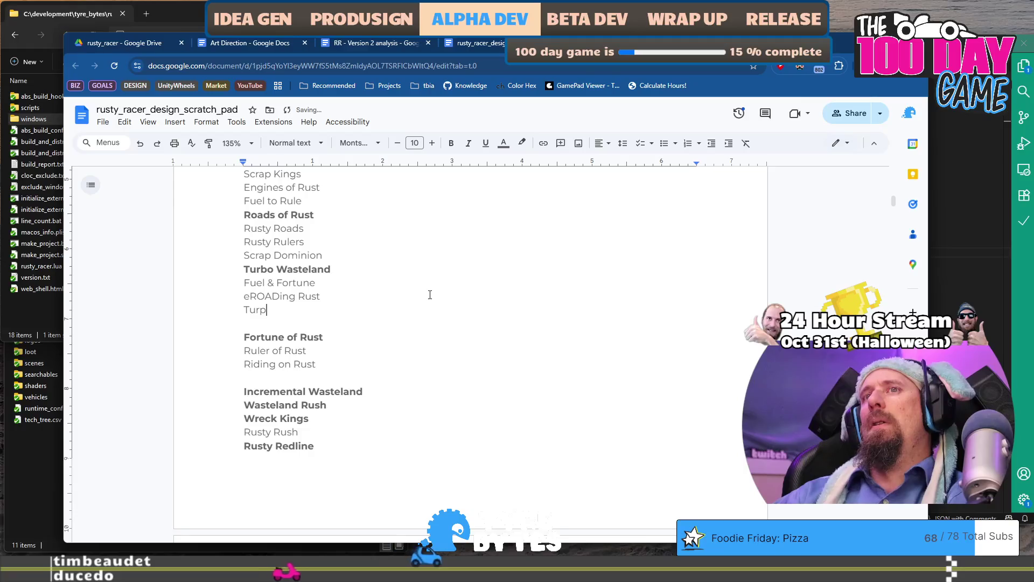
text(Scrap)
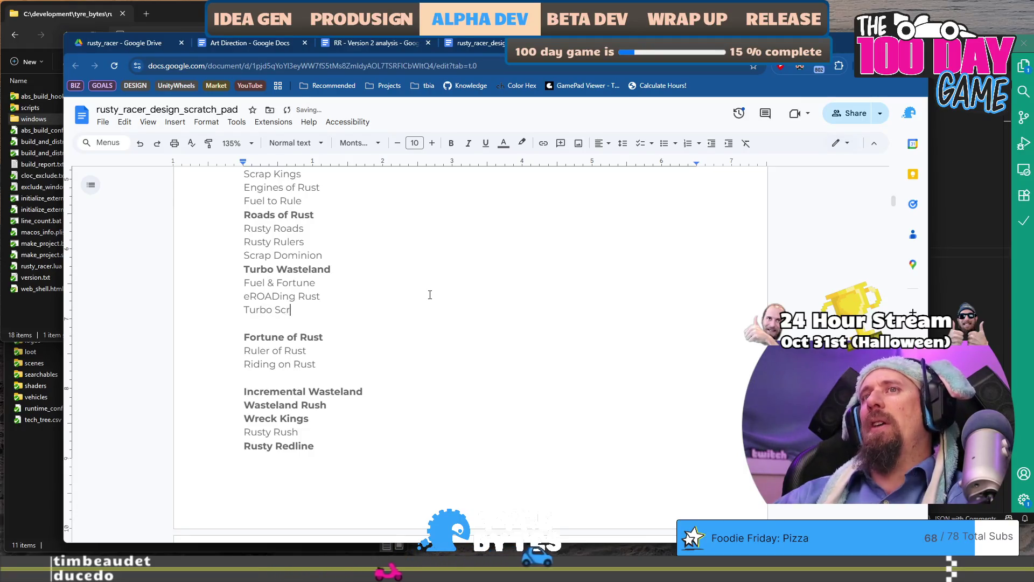
key(Down)
key(BackSpace)
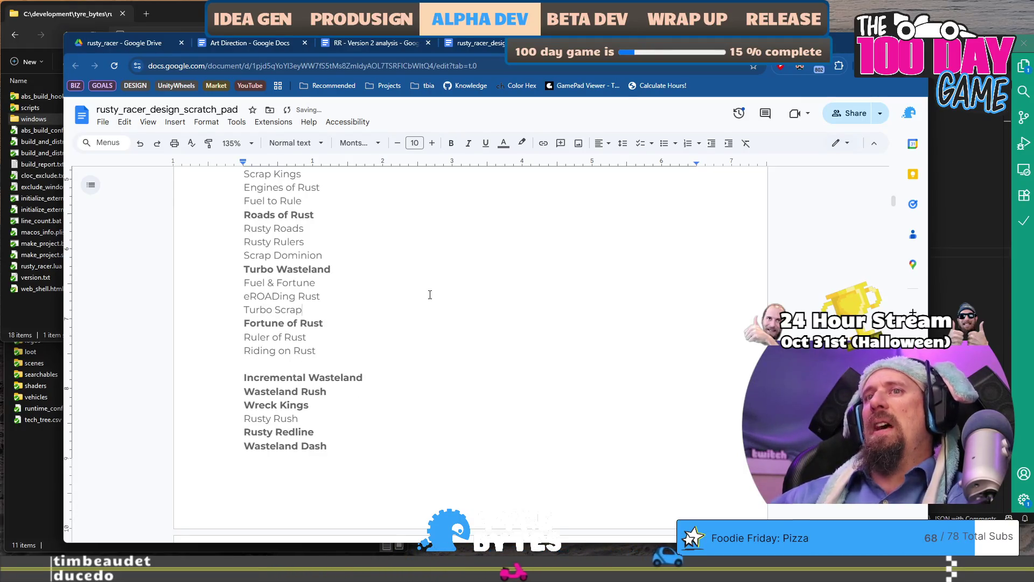
scroll(430, 294, down, 10)
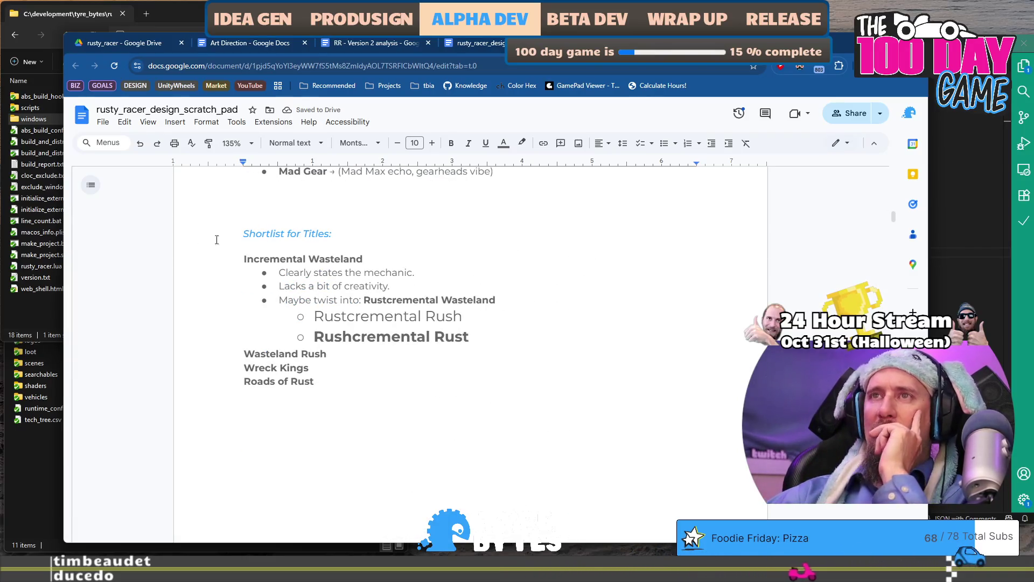
mouse_move(244, 258)
mouse_down()
mouse_move(399, 316)
mouse_move(368, 463)
mouse_up()
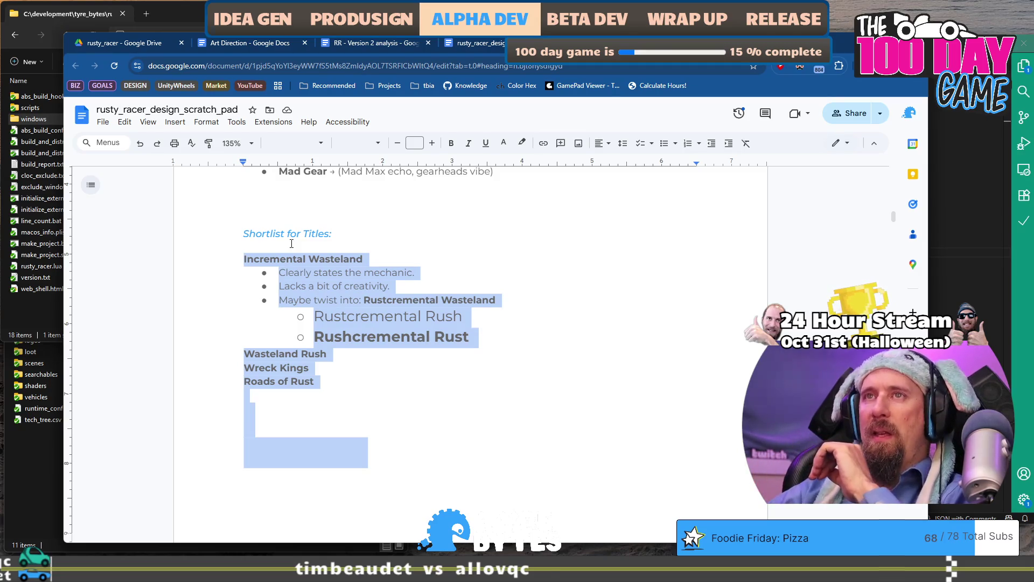
click(305, 259)
click(349, 337)
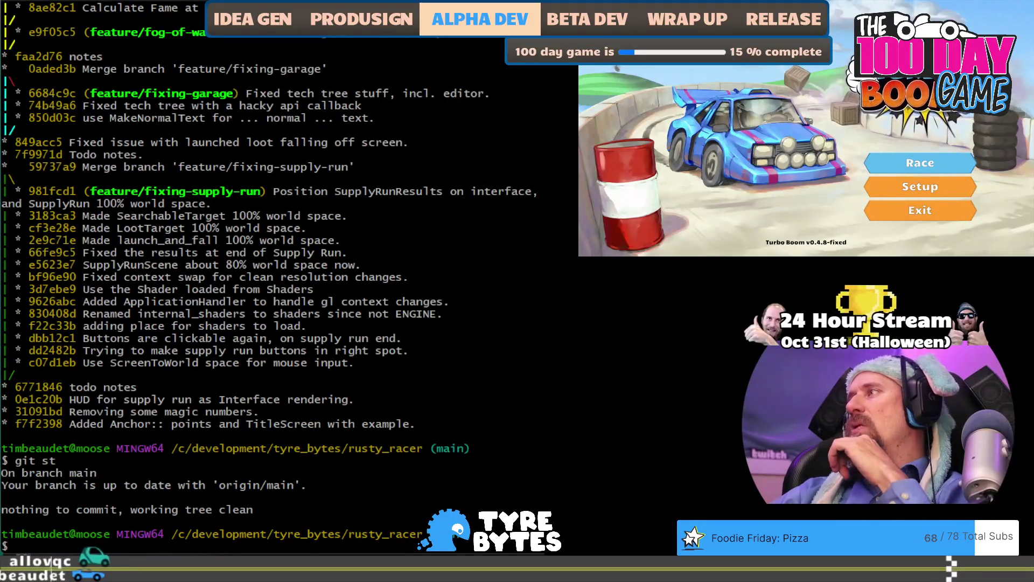
key(alt+Tab)
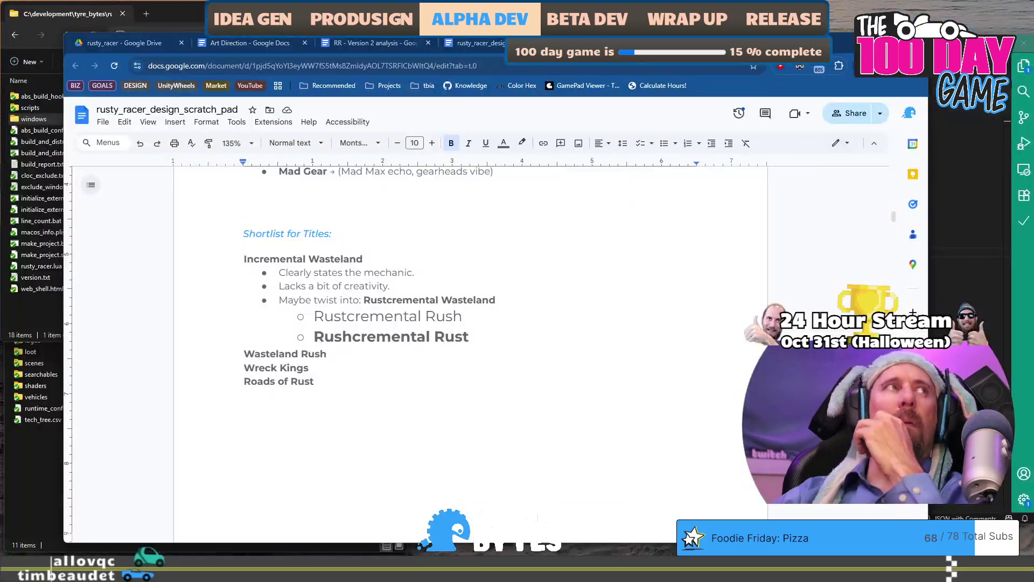
key(alt+Tab)
click(189, 42)
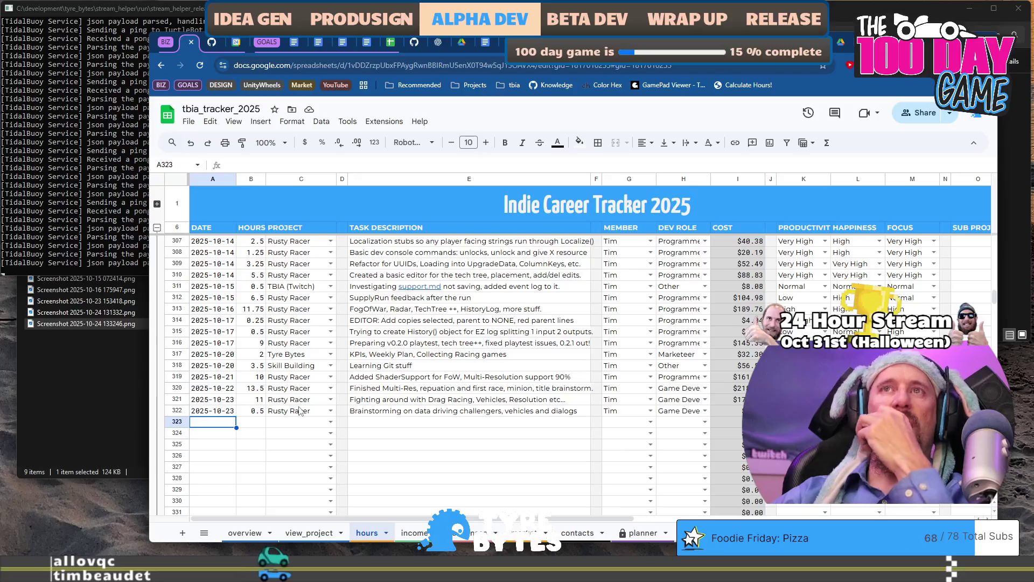
key(alt+Tab)
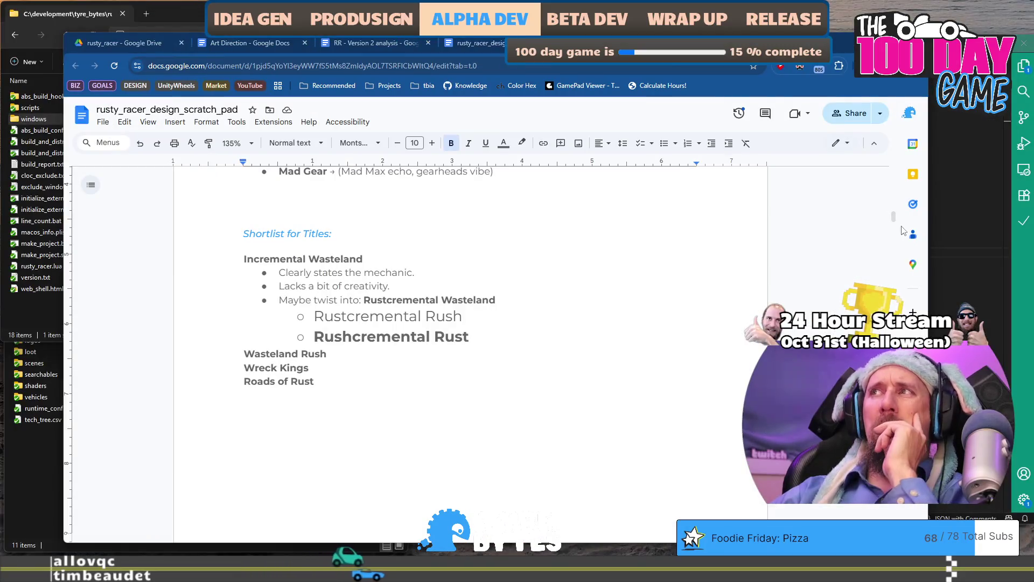
scroll(895, 210, up, 5)
mouse_move(896, 208)
mouse_down()
mouse_move(898, 175)
mouse_move(889, 385)
mouse_move(827, 173)
mouse_up()
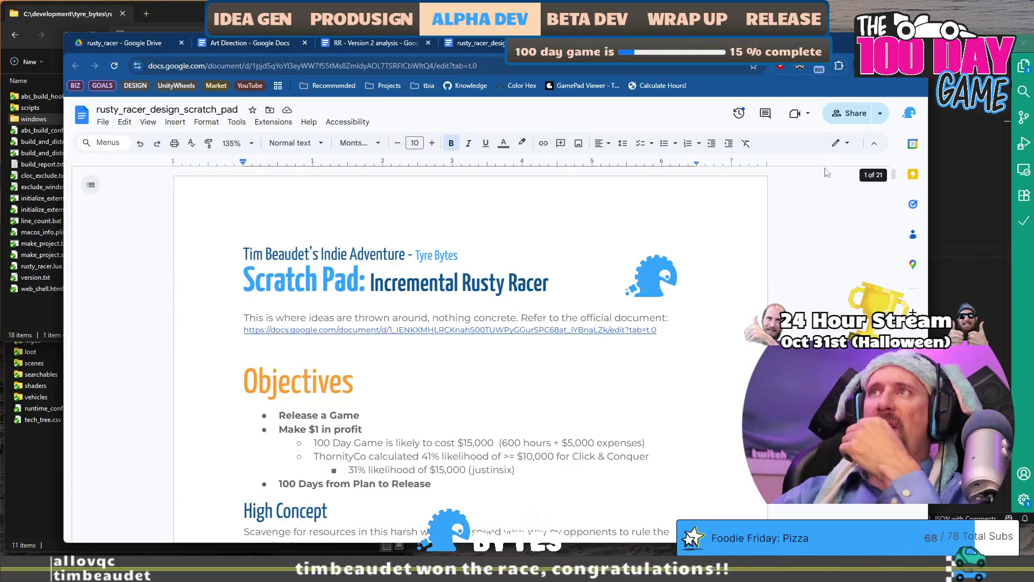
key(alt+Left)
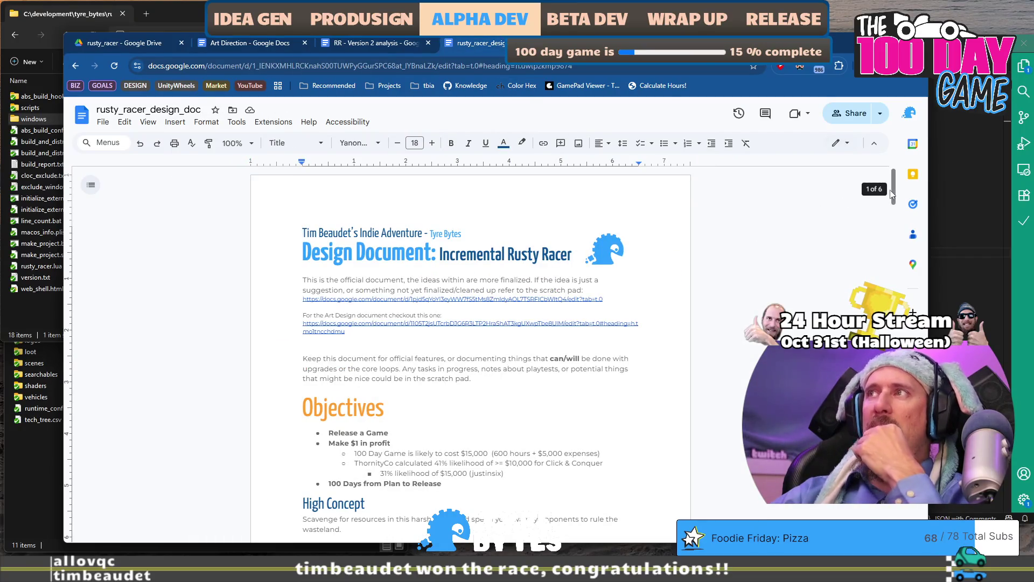
drag(894, 193, 894, 302)
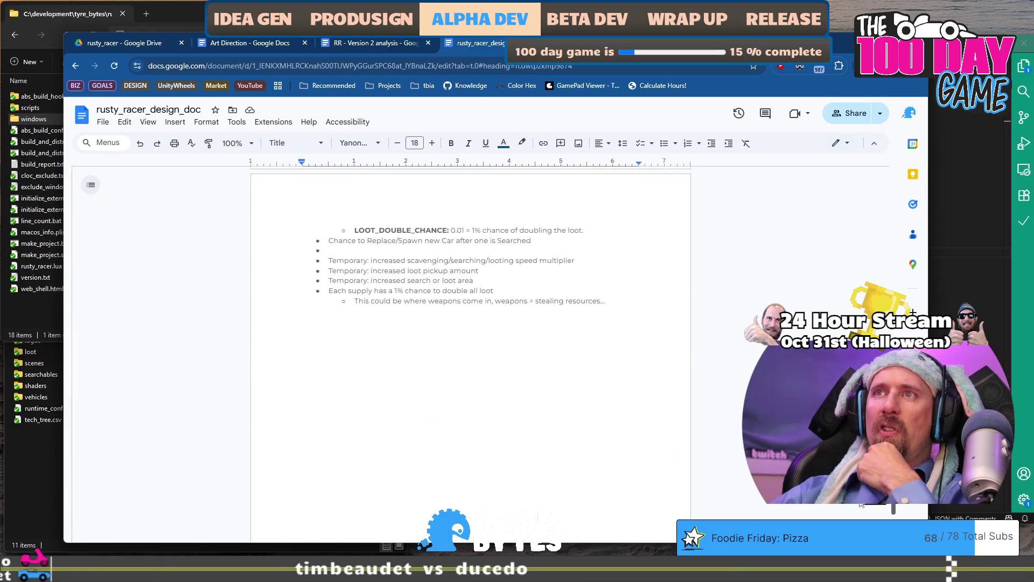
scroll(847, 313, up, 10)
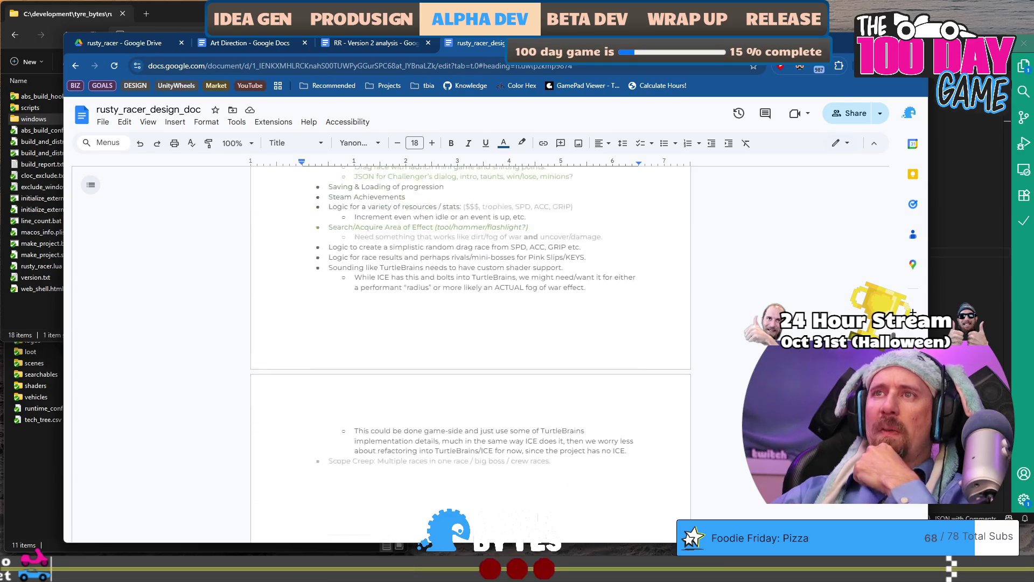
scroll(847, 312, up, 1)
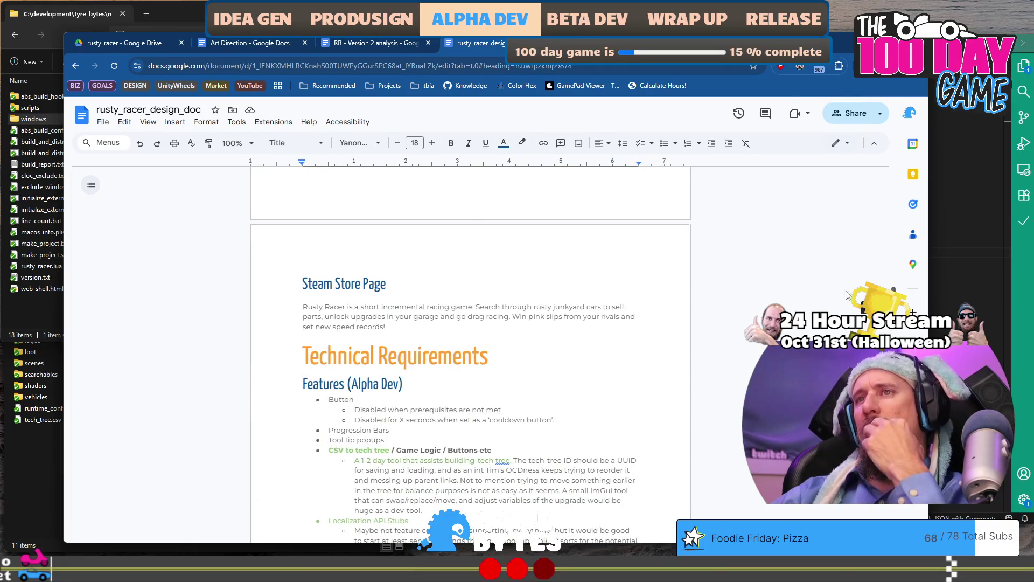
scroll(846, 295, down, 4)
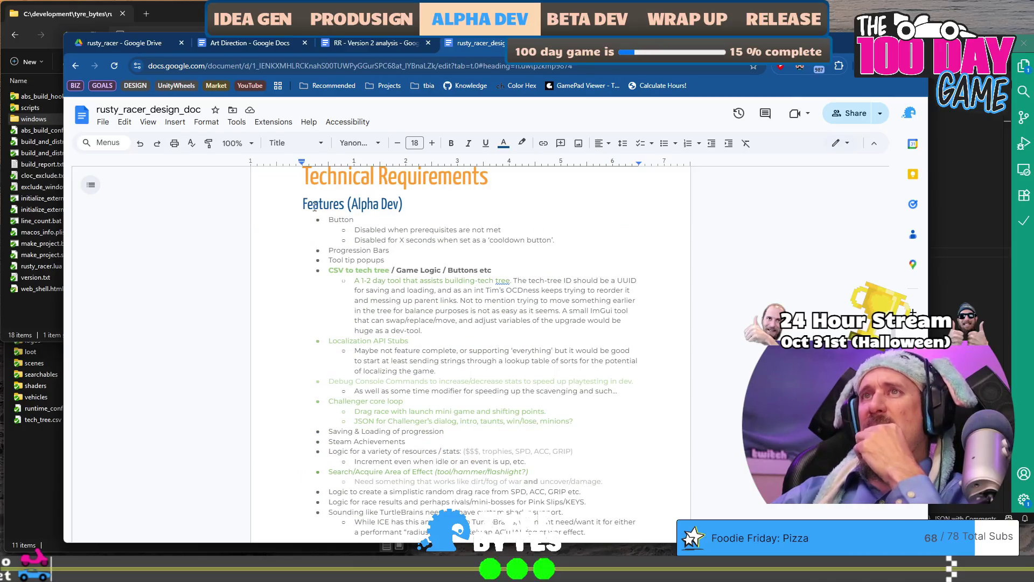
mouse_move(303, 203)
mouse_down()
mouse_move(387, 263)
mouse_move(504, 451)
mouse_up()
click(558, 246)
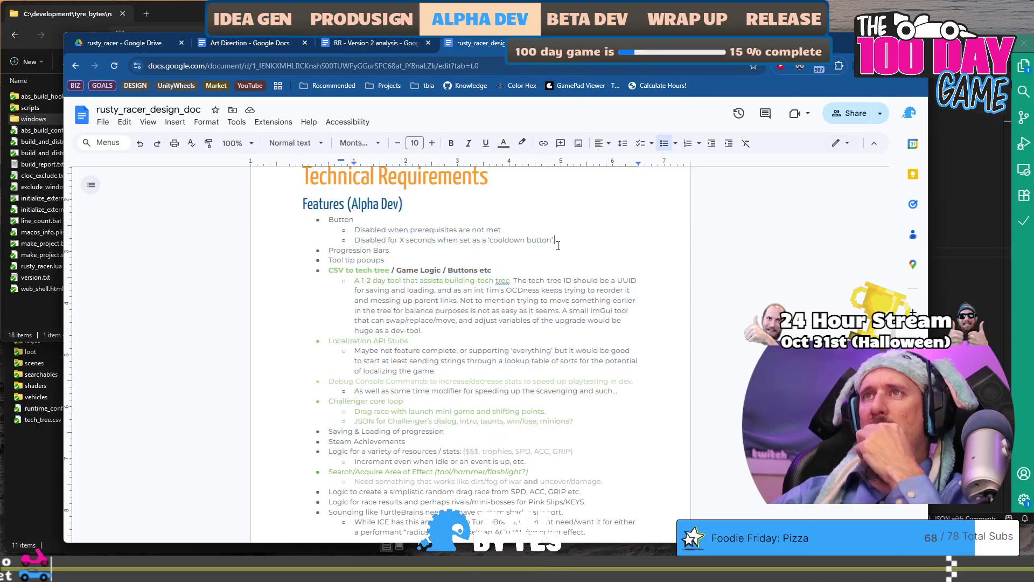
click(227, 142)
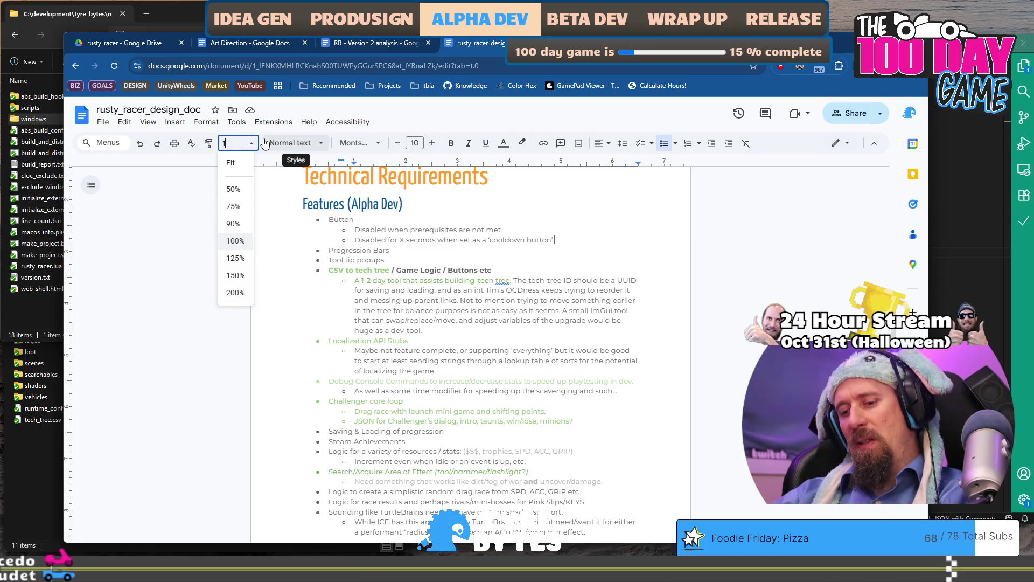
text(135)
key(Return)
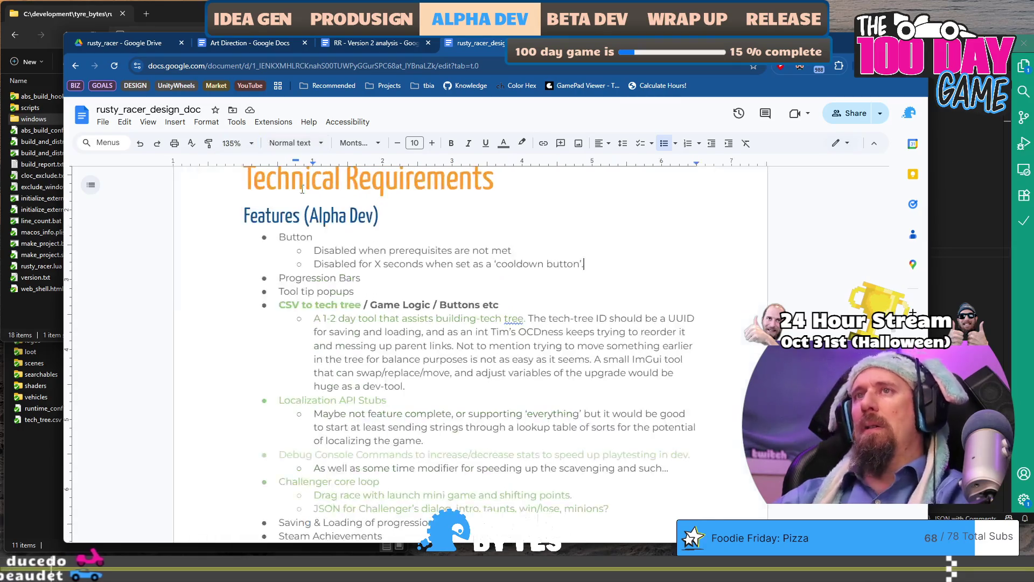
drag(582, 263, 278, 237)
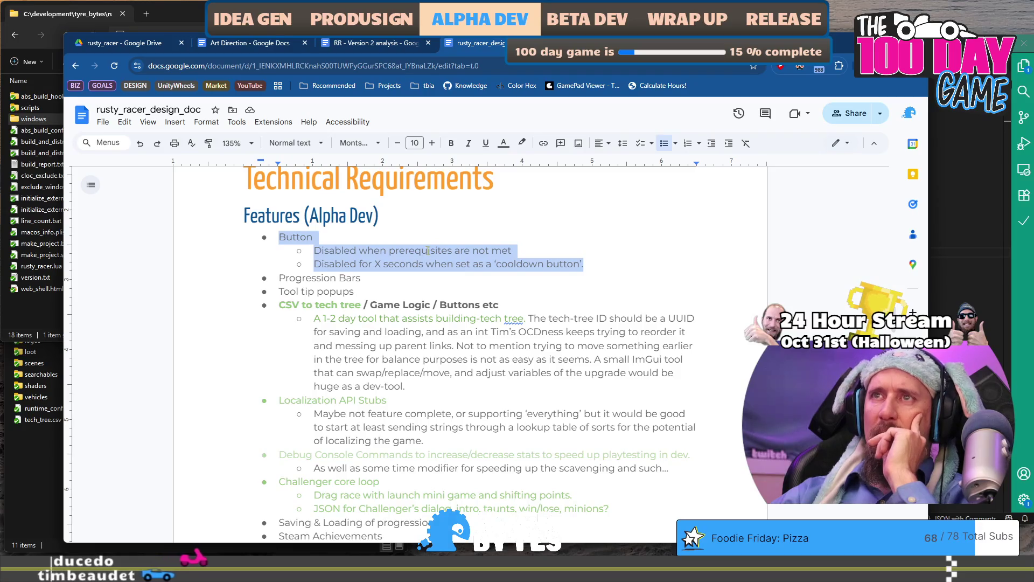
click(504, 142)
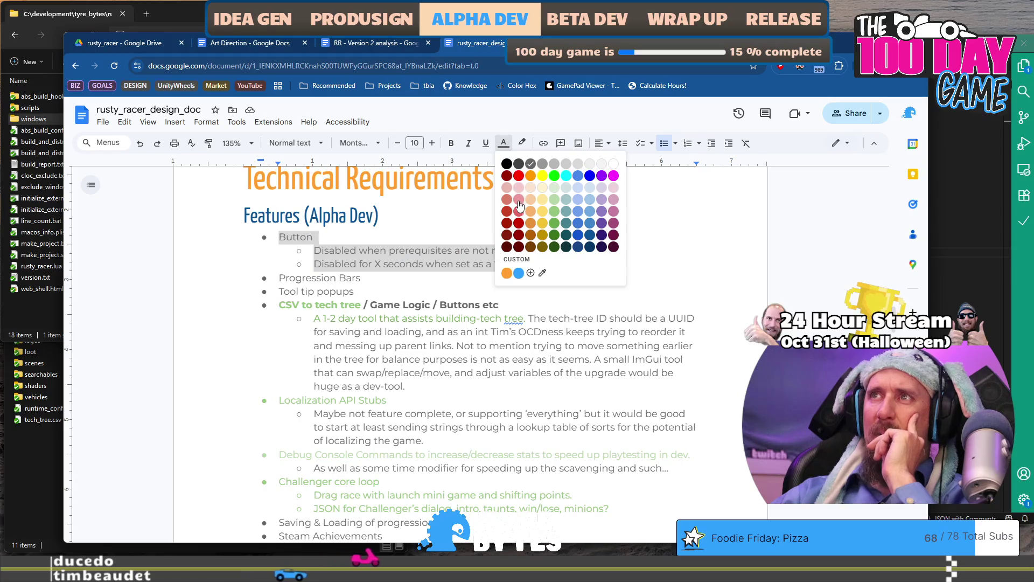
click(519, 212)
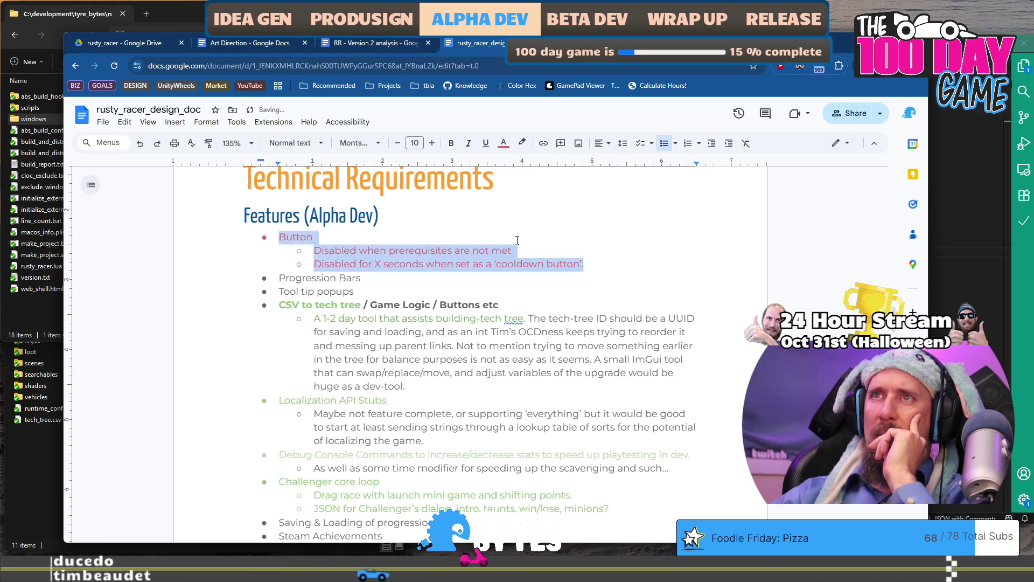
click(515, 250)
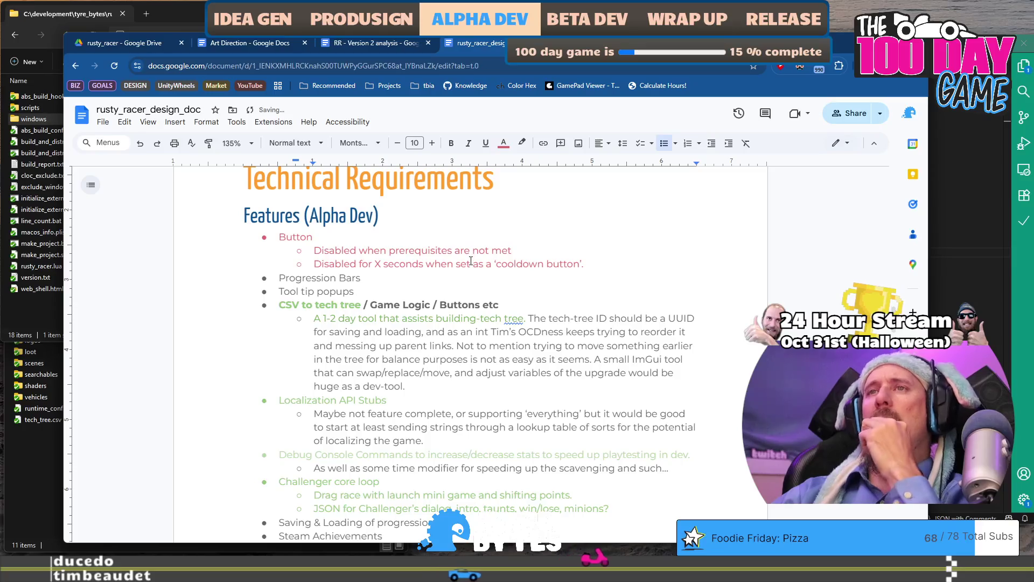
scroll(472, 261, down, 1)
drag(354, 237, 280, 224)
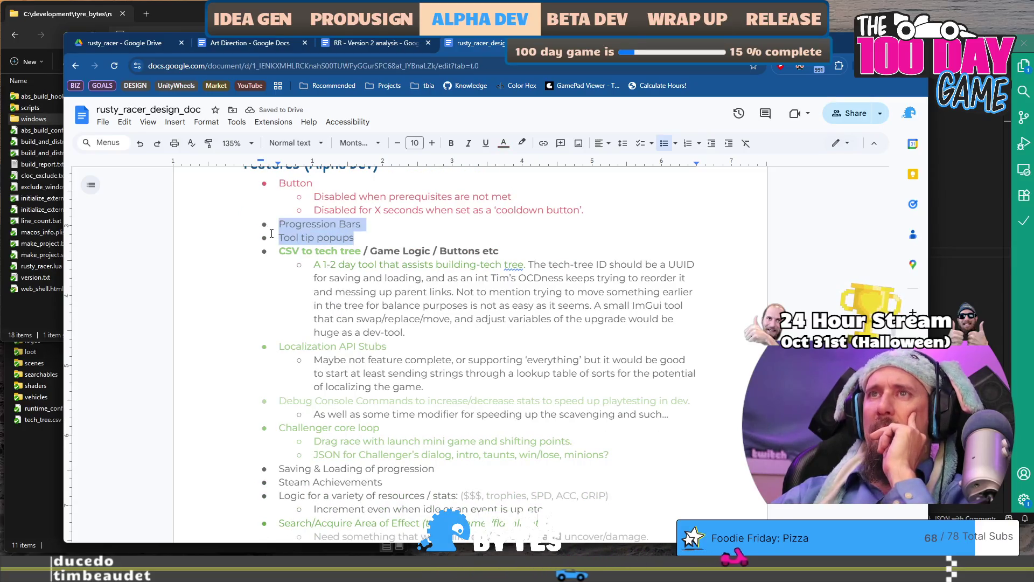
key(Down)
drag(345, 238, 276, 235)
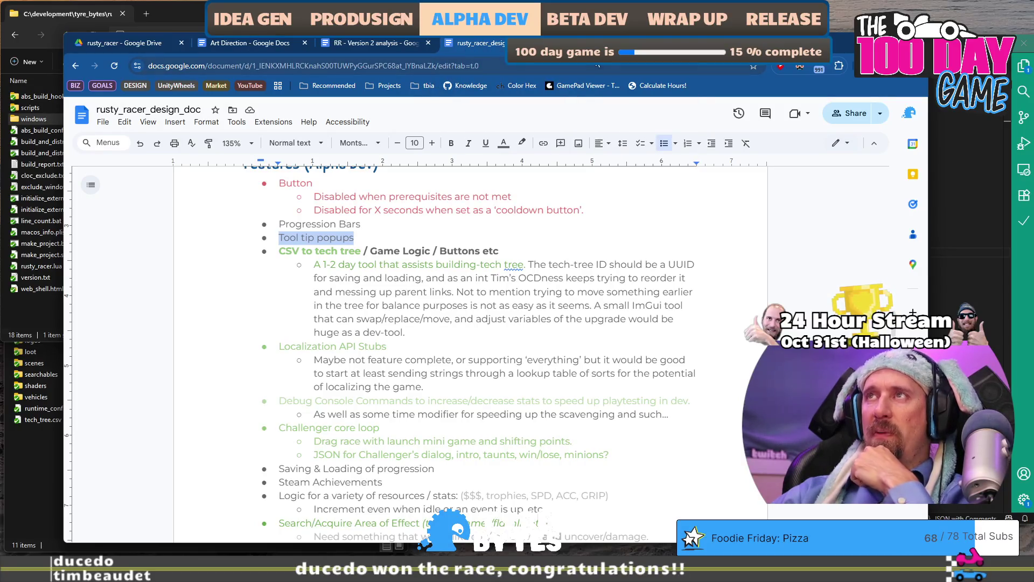
scroll(403, 328, down, 15)
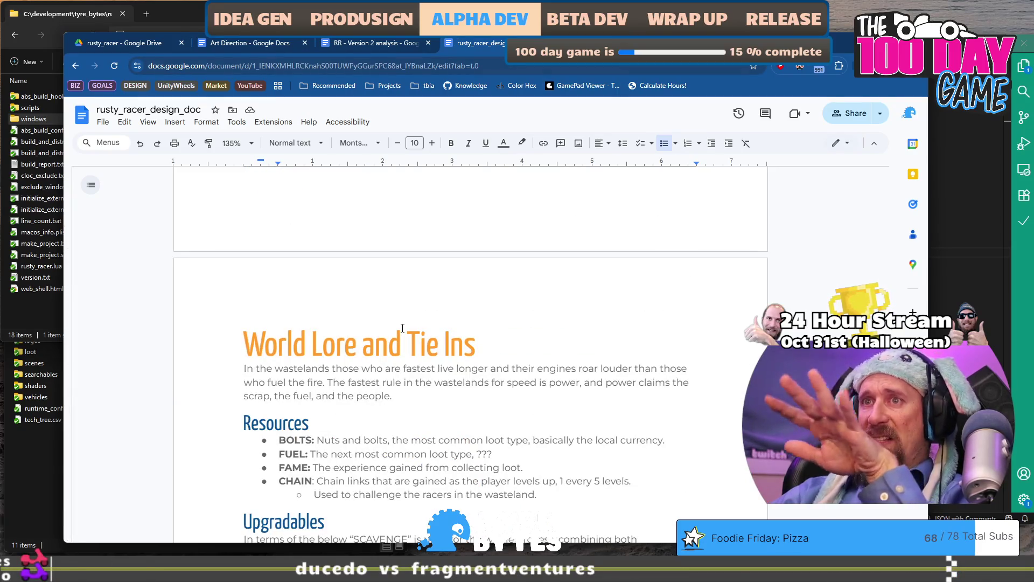
Return to the scratch pad's 0.2.2 Playtest Notes, then open rusty_racer.todo on the code-editor desktop.
scroll(403, 328, up, 20)
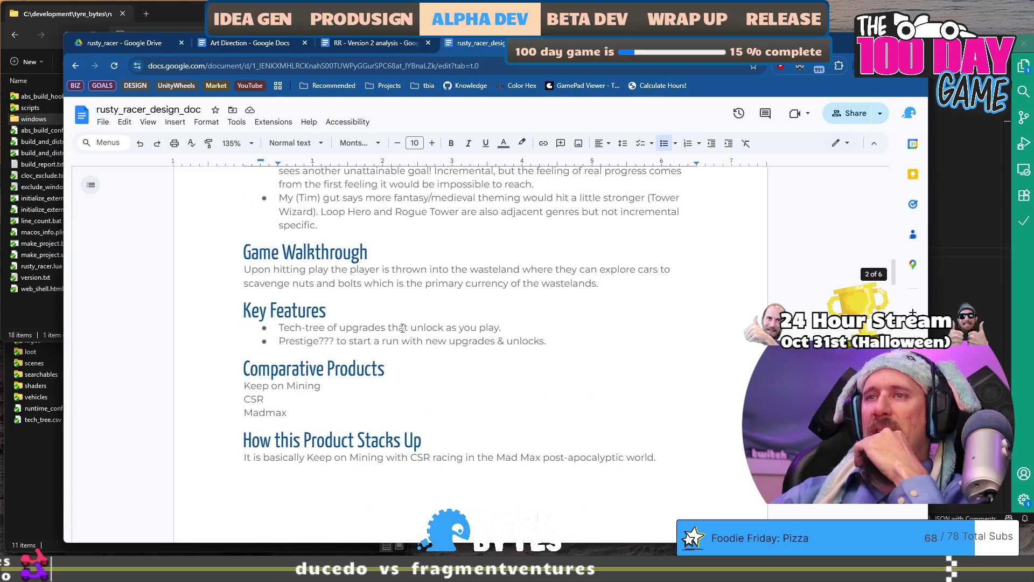
key(alt+Left)
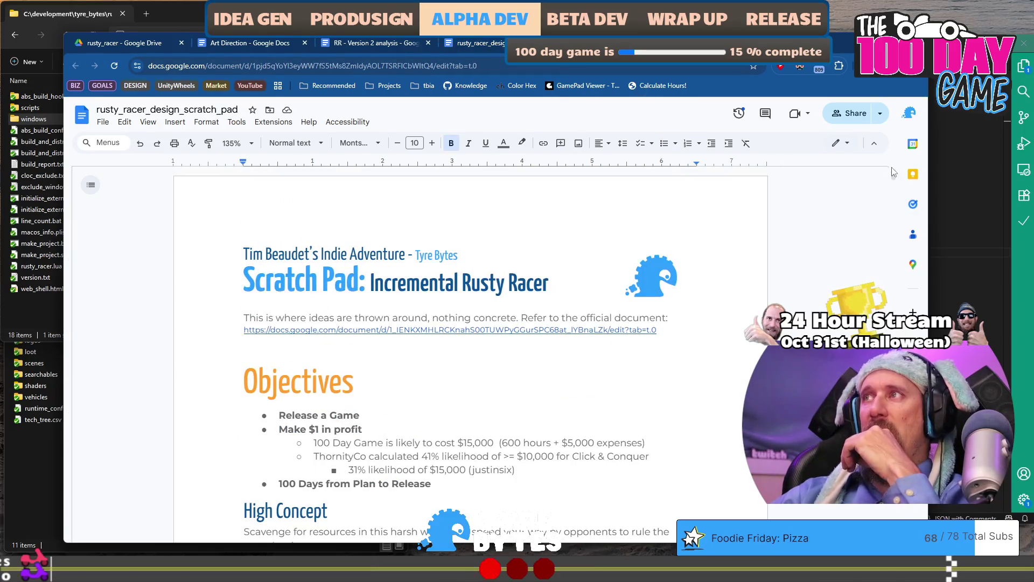
mouse_move(892, 171)
mouse_down()
mouse_move(892, 358)
mouse_move(893, 331)
mouse_up()
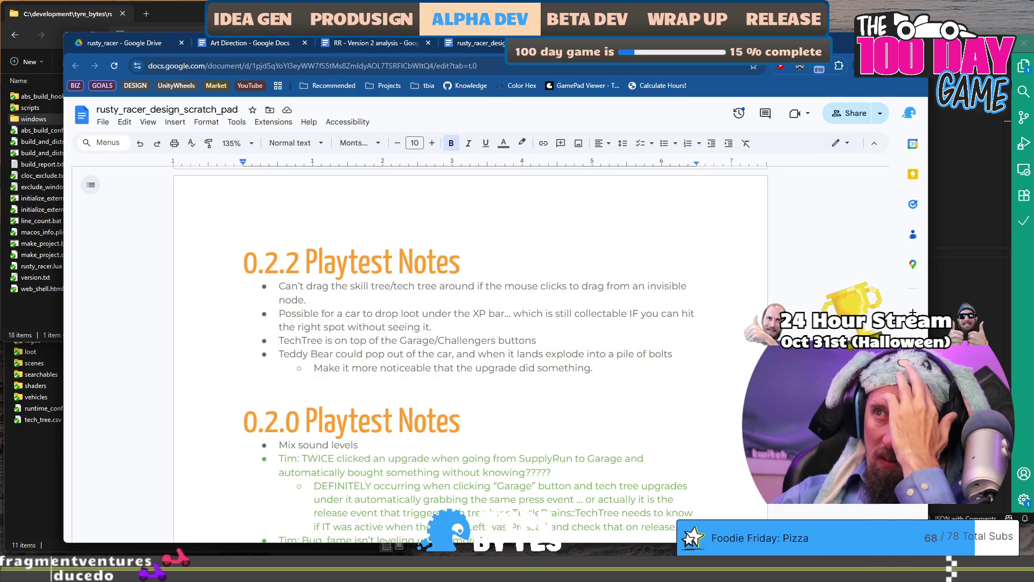
scroll(374, 259, down, 5)
scroll(373, 259, up, 4)
drag(306, 245, 374, 259)
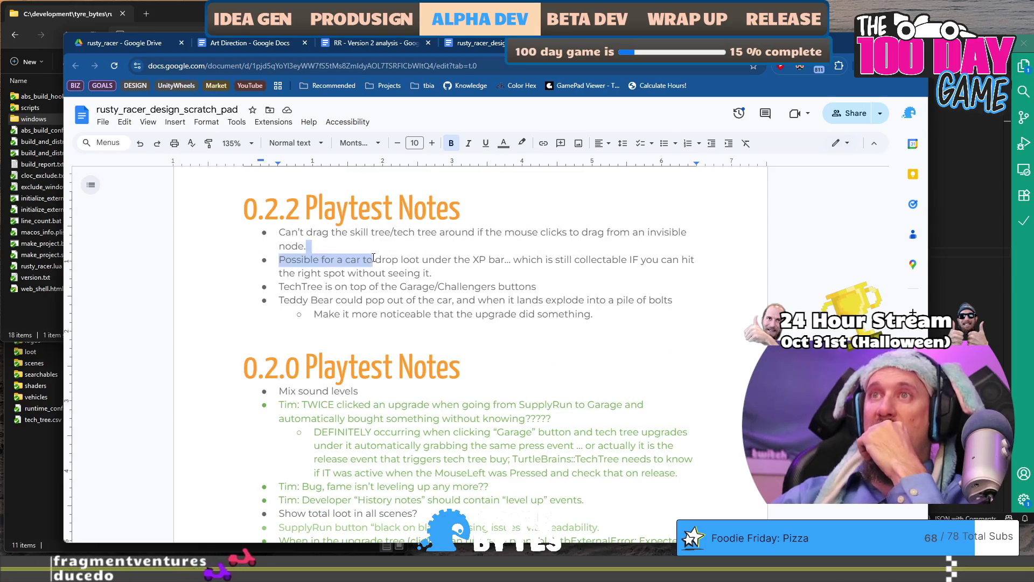
key(ctrl+super+Right)
click(539, 47)
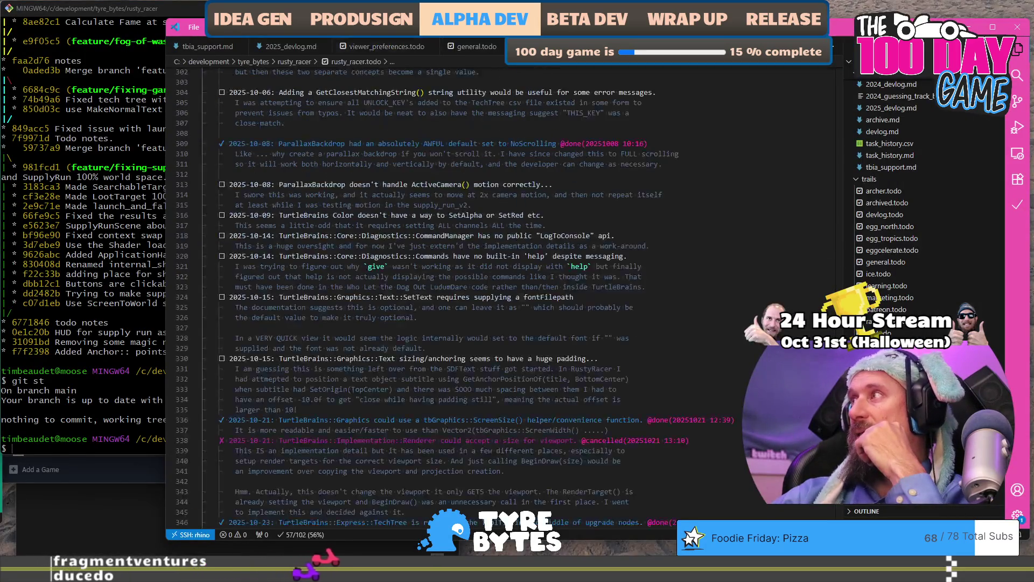
Select the Pain Points of TurtleBrains notes down to line 352.
scroll(420, 357, down, 10)
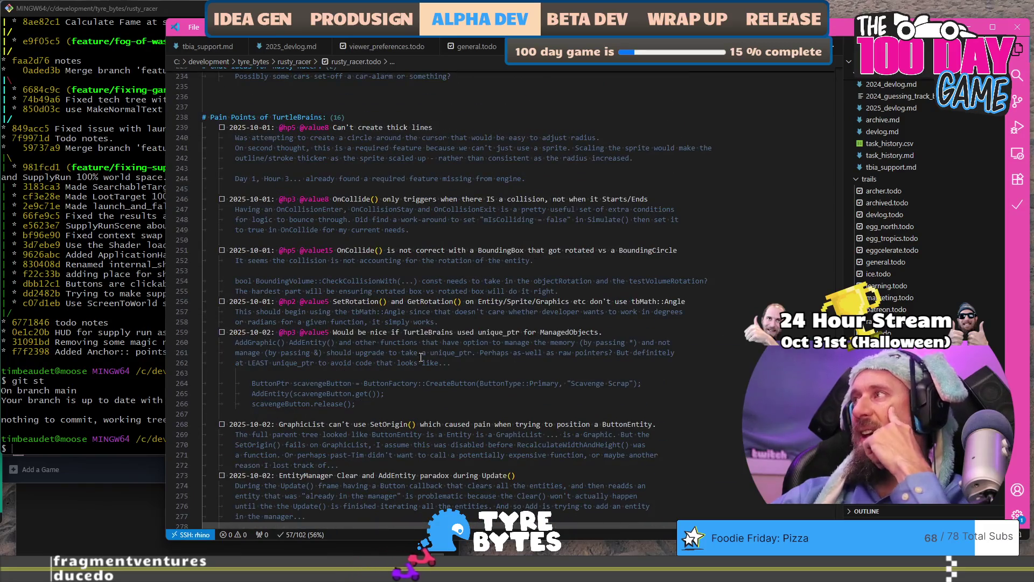
scroll(405, 286, up, 4)
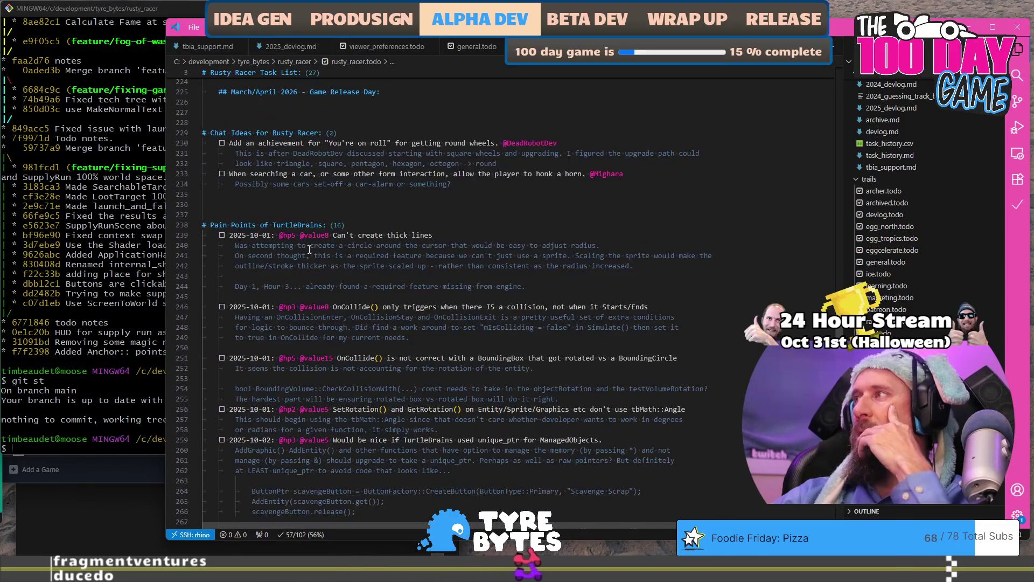
drag(237, 221, 286, 338)
mouse_move(527, 369)
mouse_down()
mouse_move(537, 397)
mouse_move(615, 369)
mouse_up()
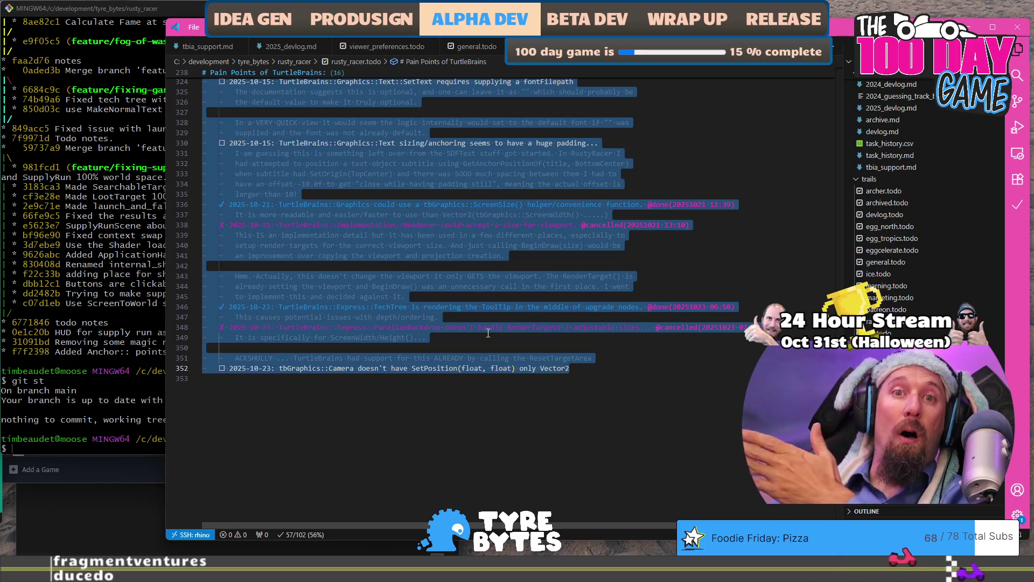
Mark line 14's 'Display the resources gathered' task done and select tyre_bytes_logo on line 15.
scroll(517, 340, up, 20)
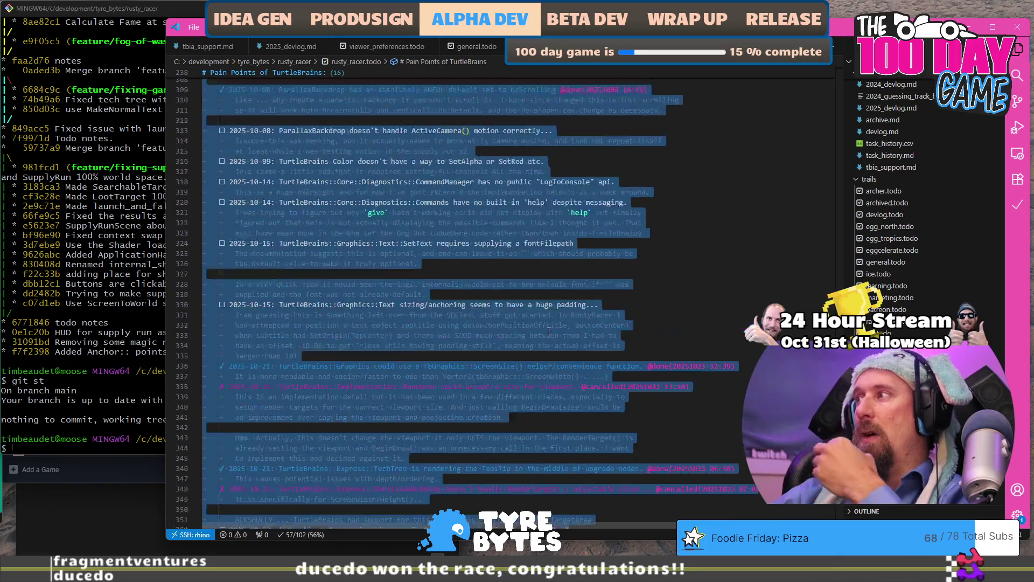
scroll(549, 331, up, 8)
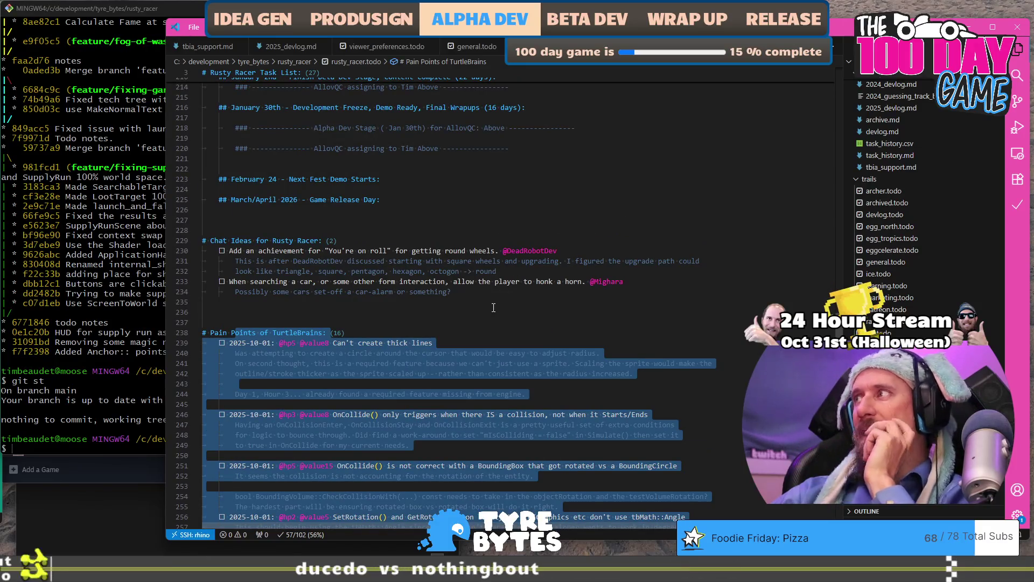
scroll(493, 307, up, 20)
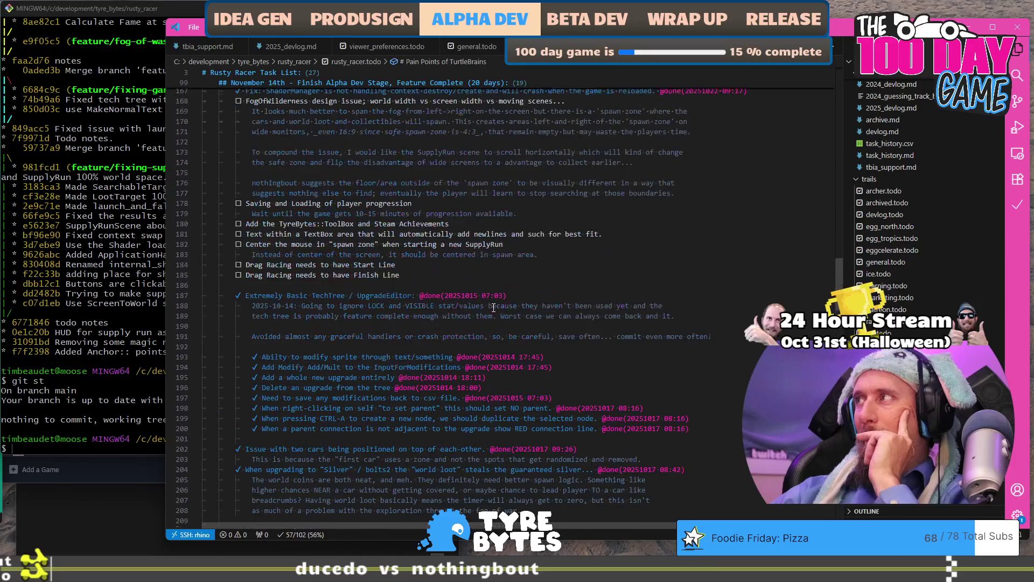
scroll(493, 307, up, 8)
scroll(493, 308, up, 12)
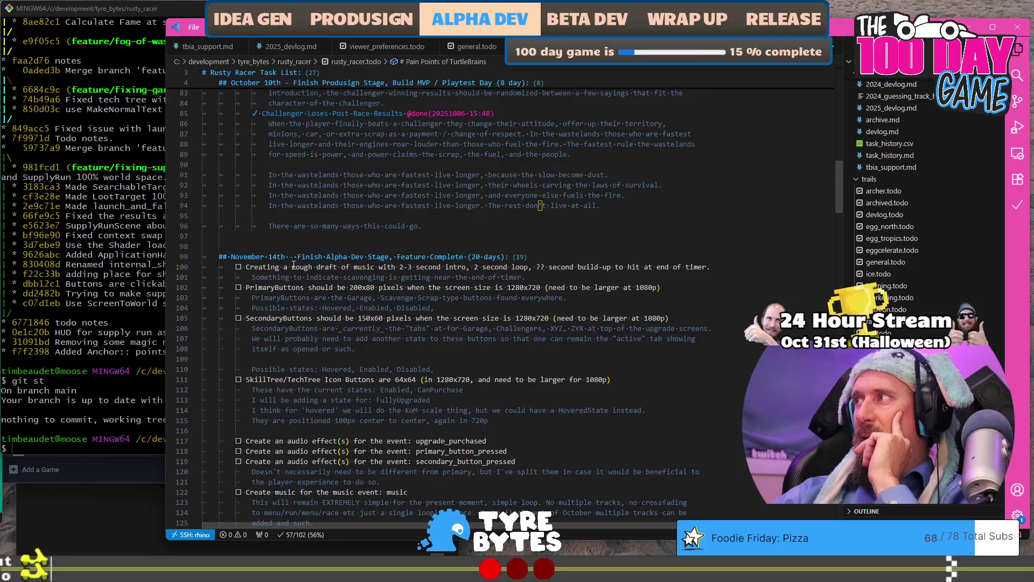
scroll(293, 265, up, 20)
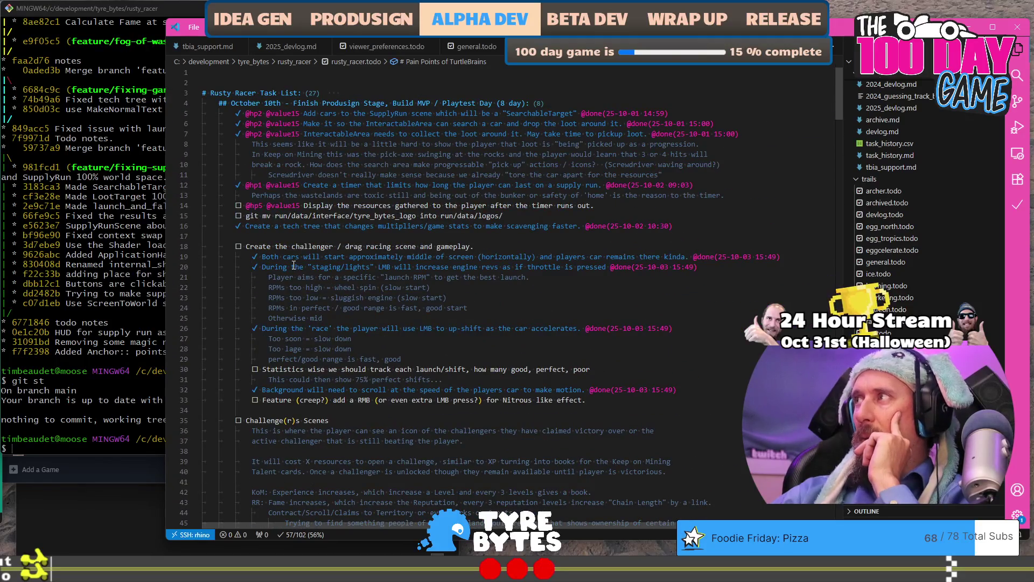
drag(325, 206, 602, 205)
click(608, 207)
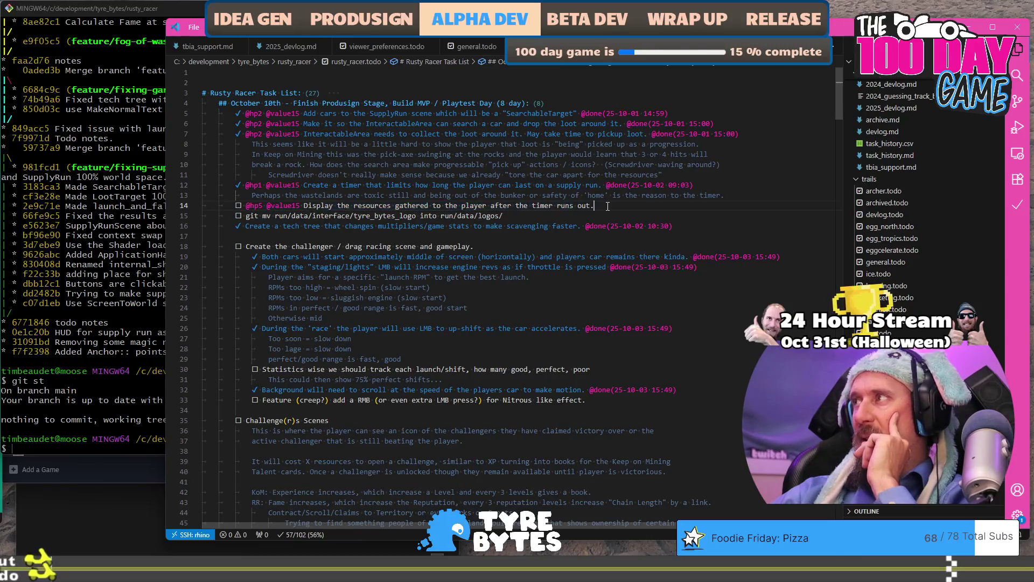
key(alt+d)
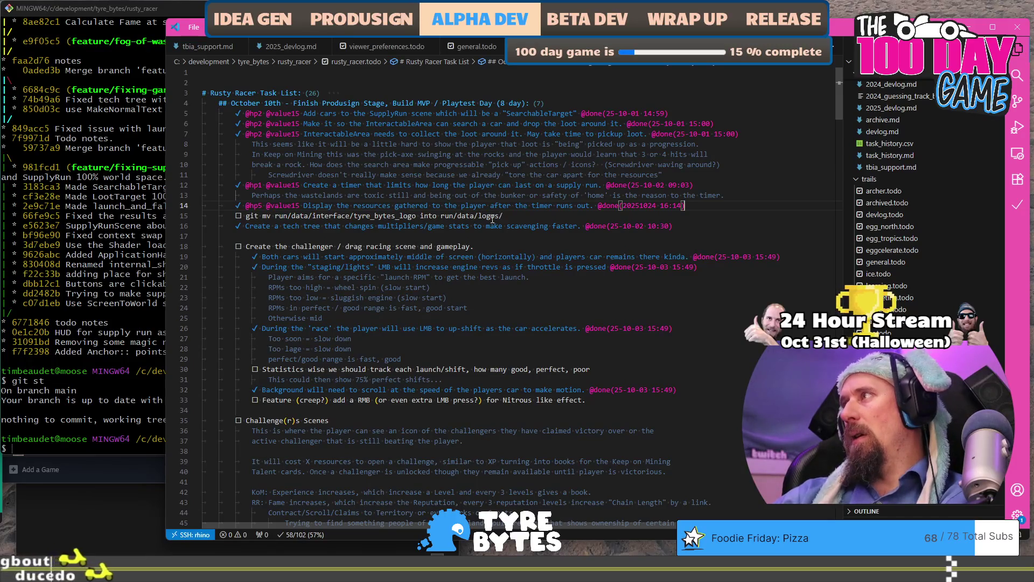
double_click(367, 216)
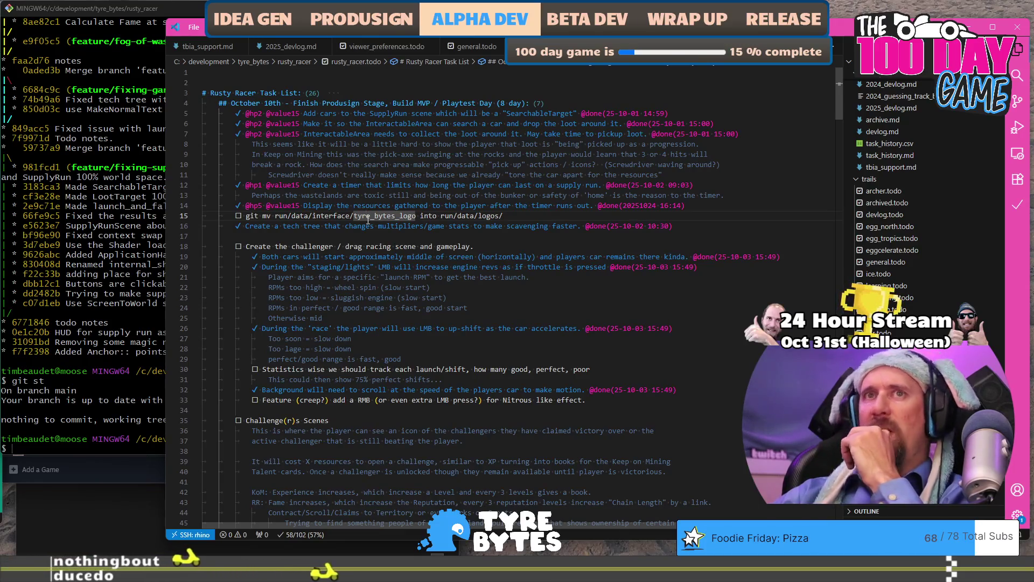
key(alt+Tab)
key(alt+Tab)
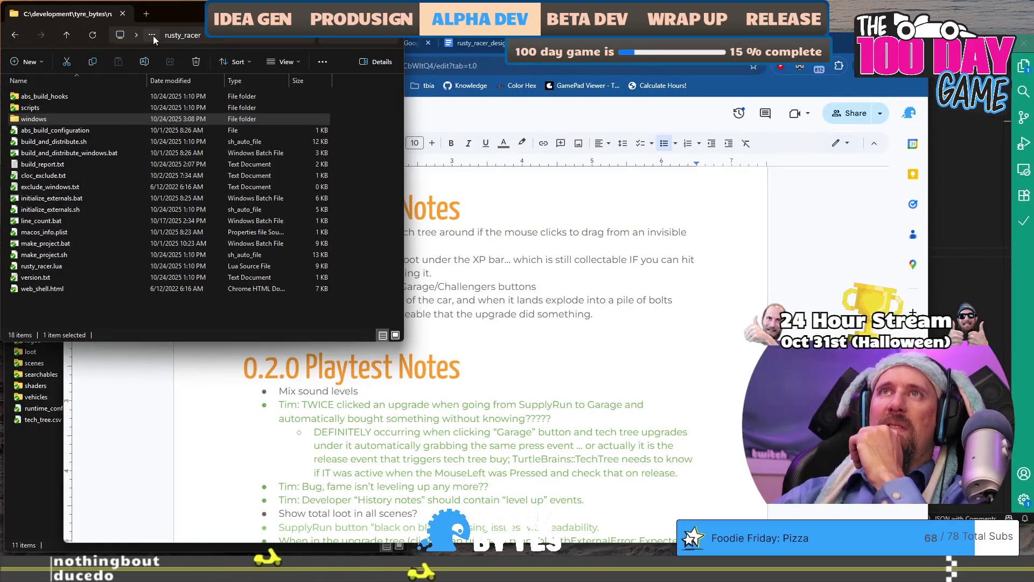
Check the run/data/logos folder, then open run/data/interface in File Explorer.
drag(173, 35, 180, 43)
click(35, 458)
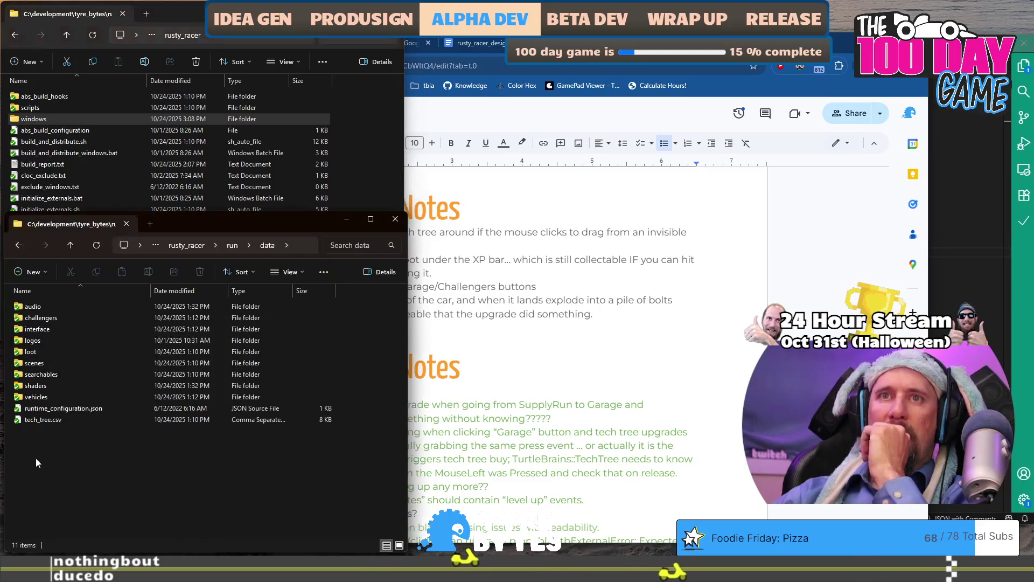
double_click(43, 337)
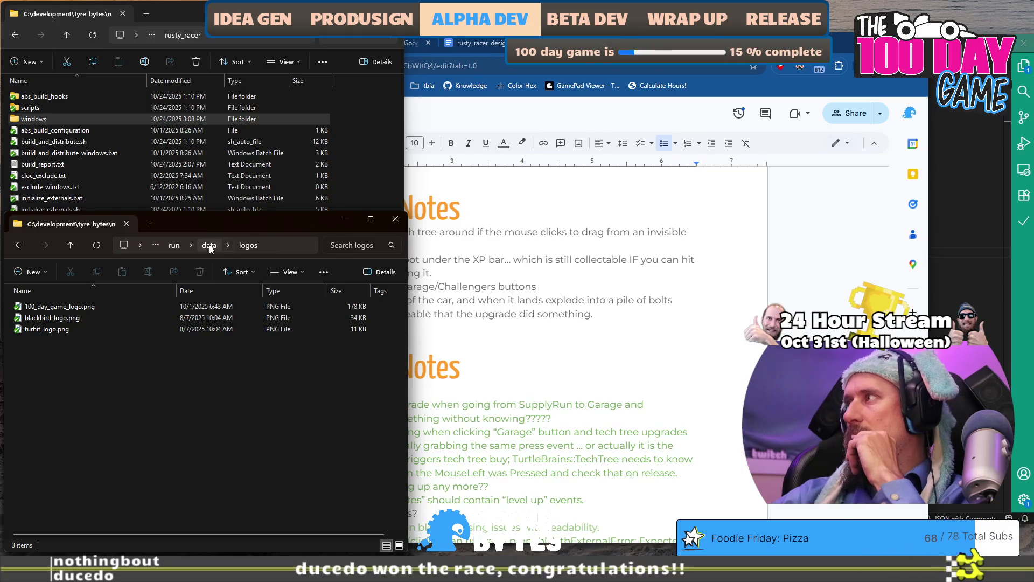
click(209, 245)
click(68, 329)
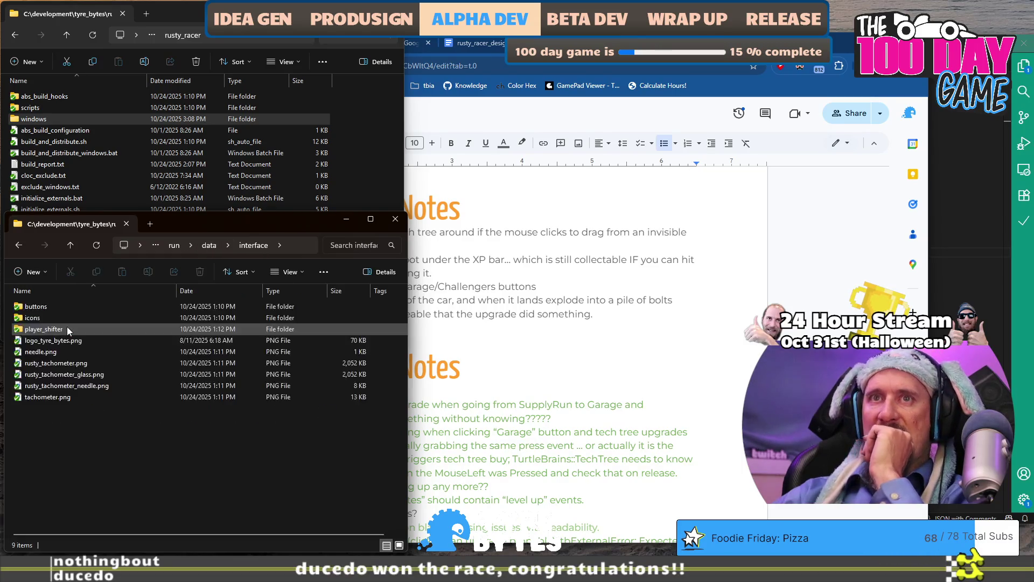
double_click(67, 327)
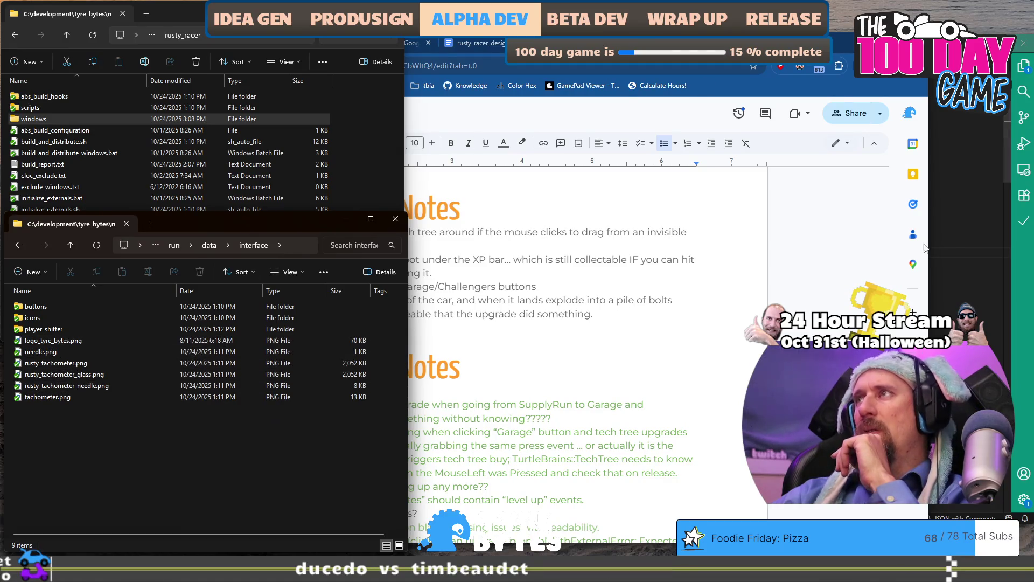
key(super)
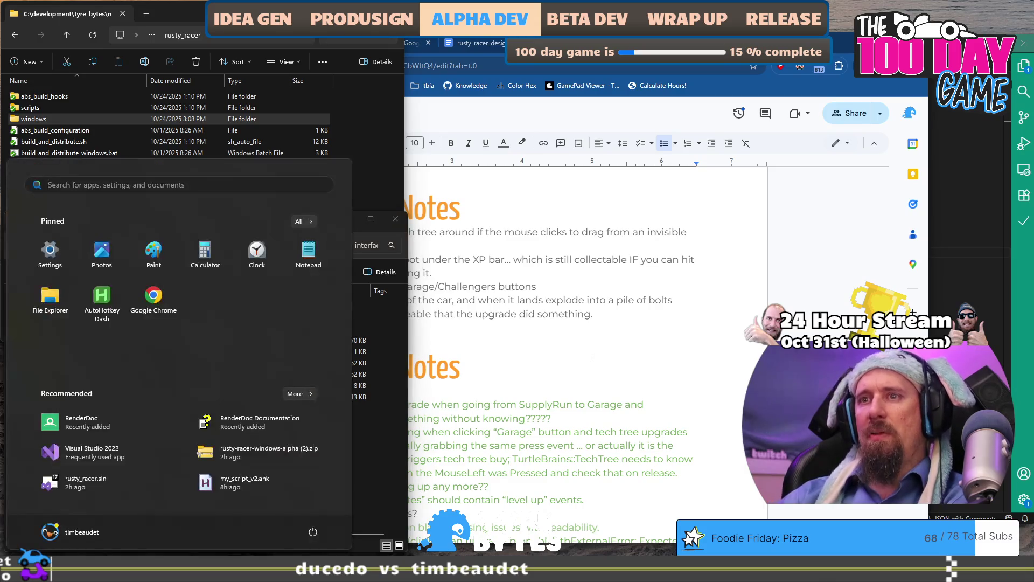
Launch Visual Studio 2022 with the rusty_racer solution.
text(vis)
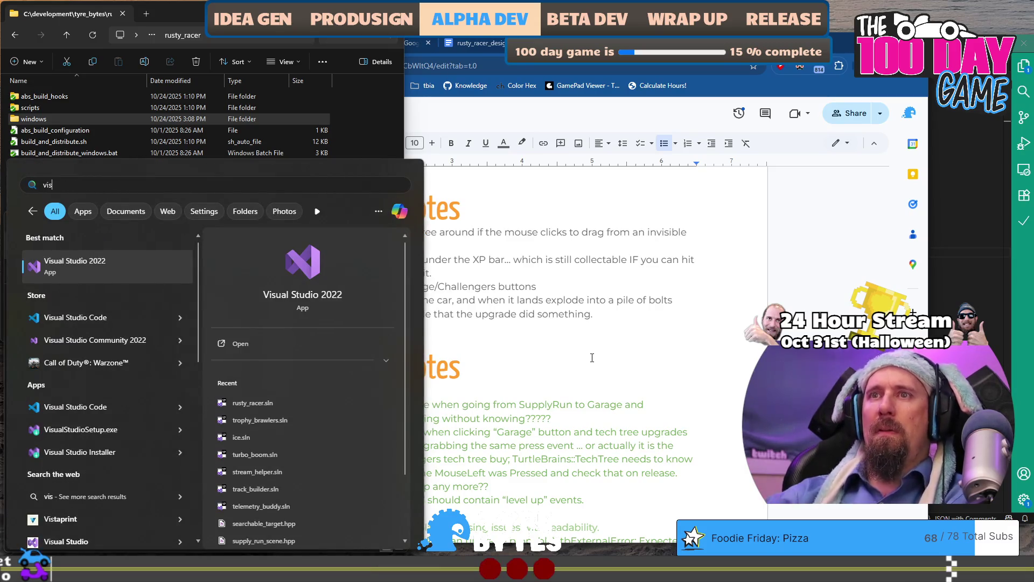
click(324, 403)
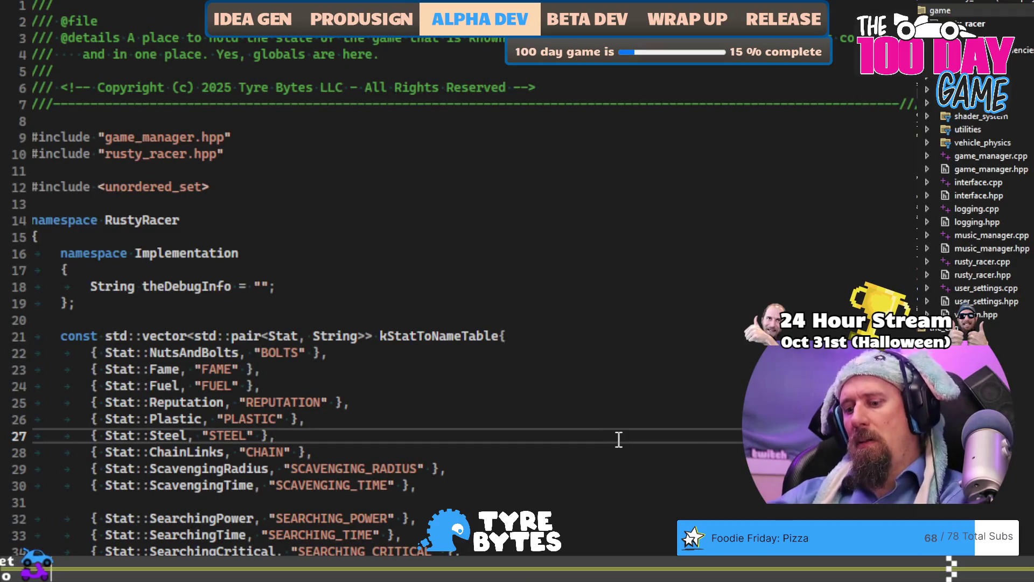
key(ctrl+q)
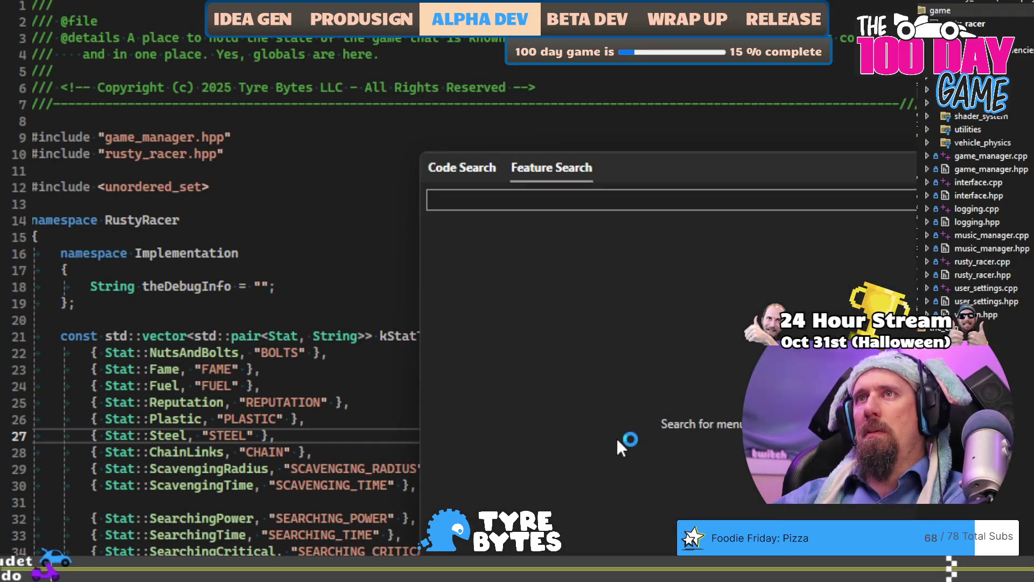
key(Escape)
Search the entire solution for 'tyre_bytes' with Find in Files.
key(ctrl+shift+f)
text(tyr)
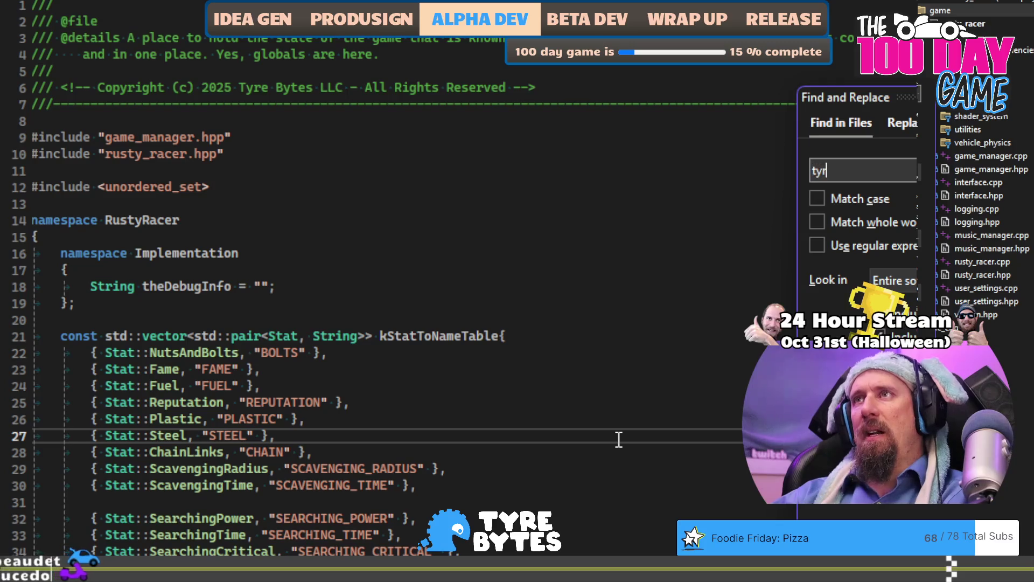
text(e_b)
key(BackSpace)
key(BackSpace)
text(_)
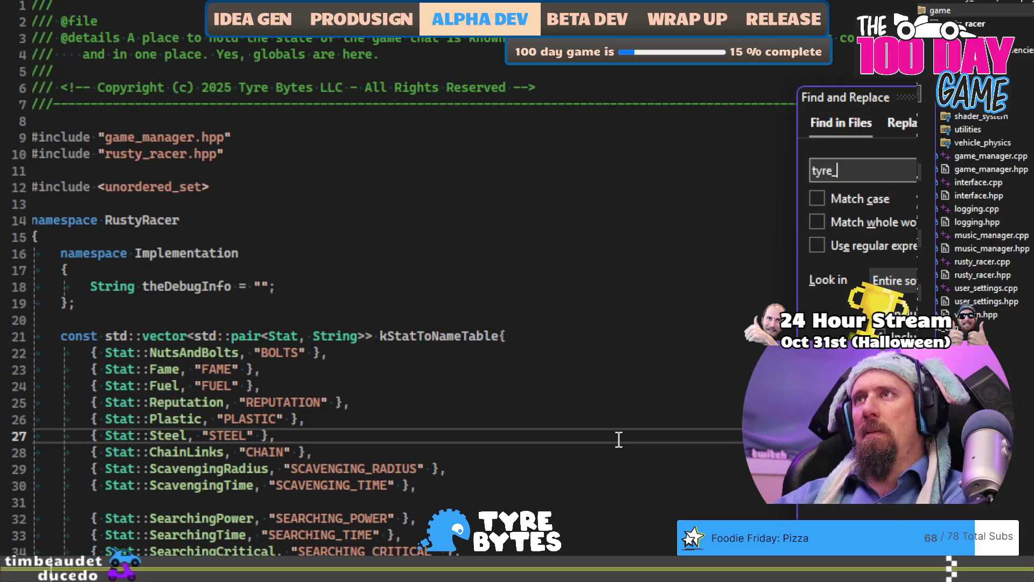
text(bytes)
key(Return)
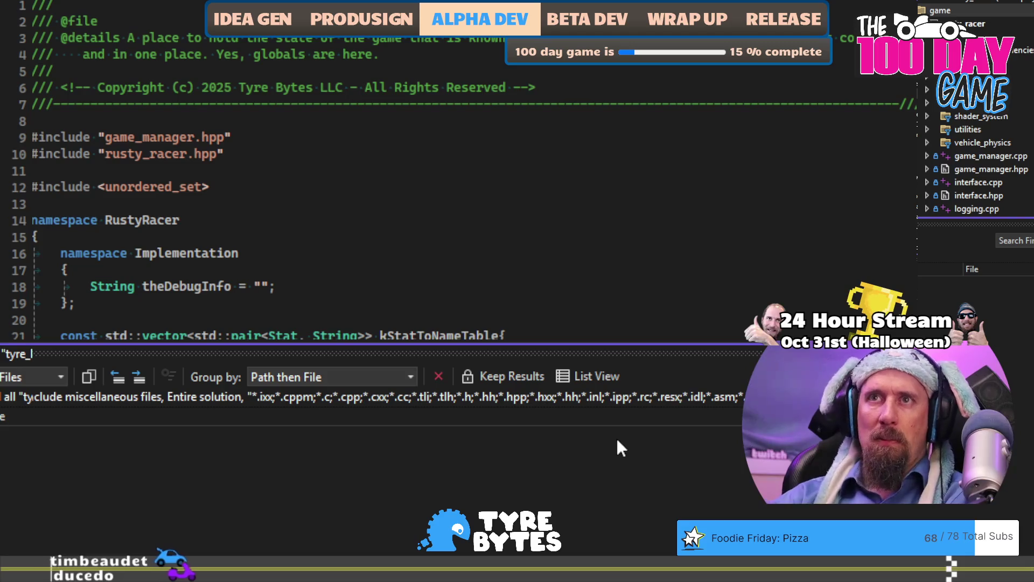
key(alt+Tab)
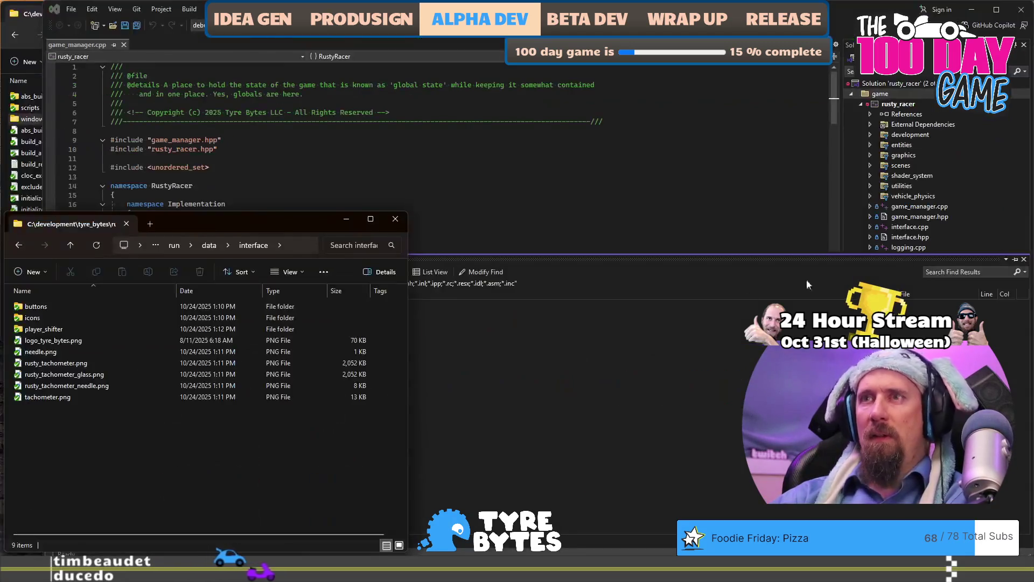
Git mv run/data/interface/logo_tyre_bytes.png to run/data/logos/tyre_bytes_logo.png.
text(git cm)
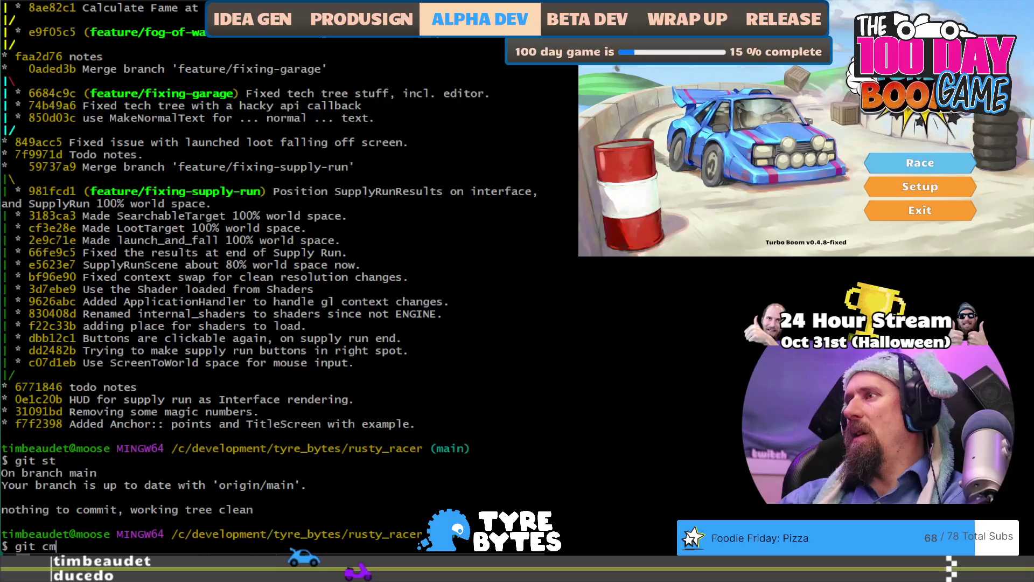
key(BackSpace)
key(BackSpace)
text(mv run)
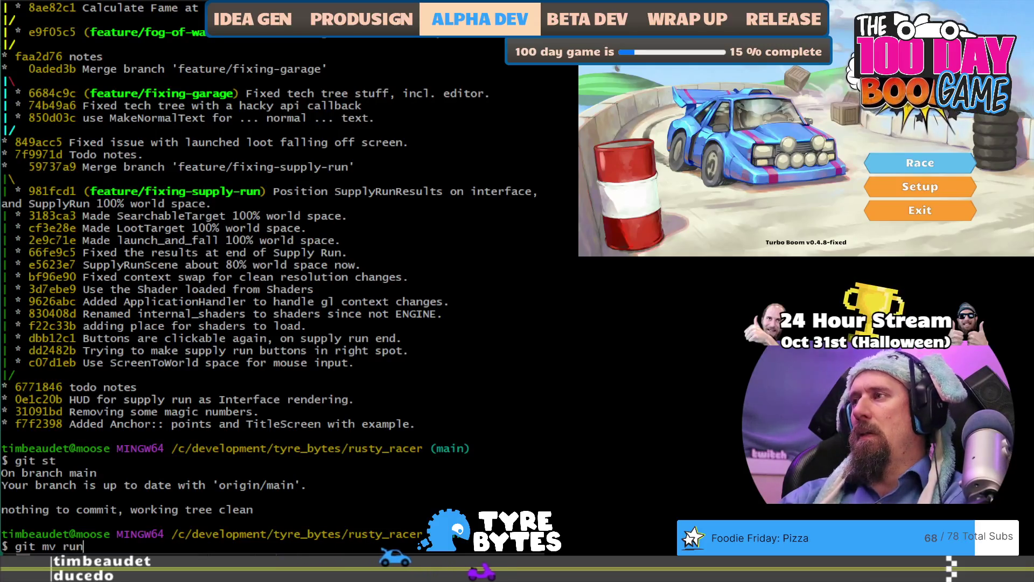
text(/data/interface/ty)
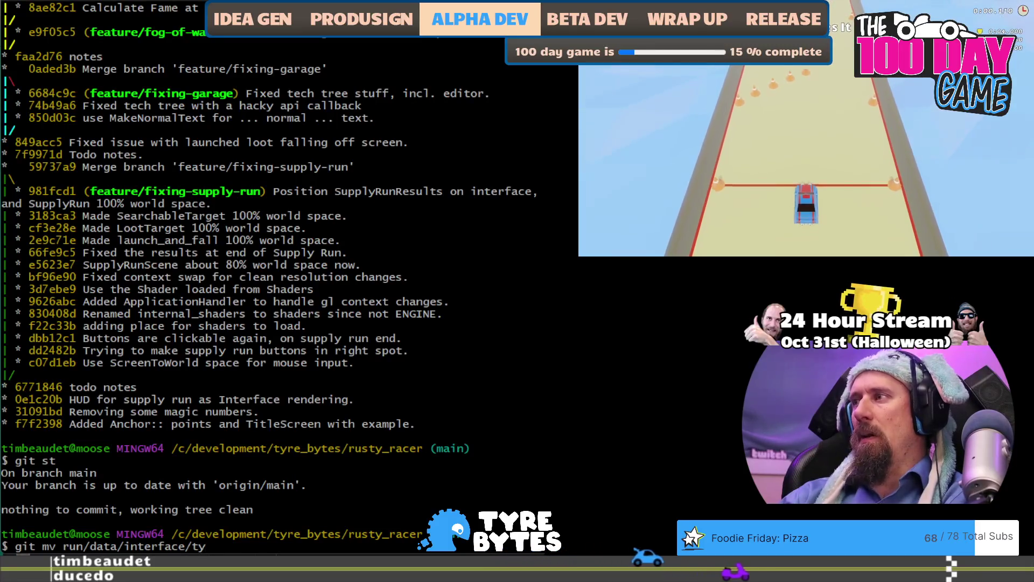
text(r)
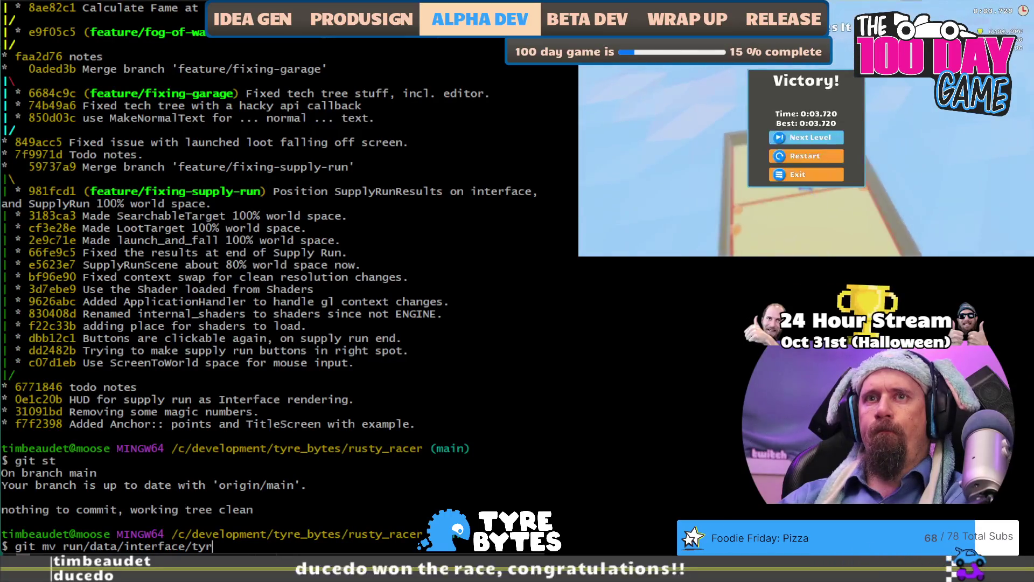
key(BackSpace)
key(BackSpace)
key(BackSpace)
text(logo)
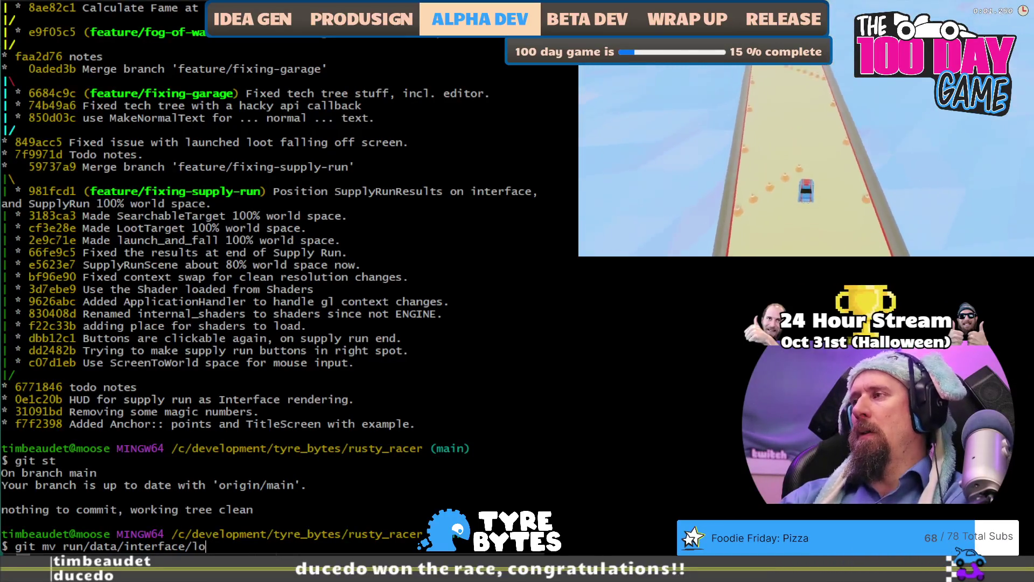
key(Tab)
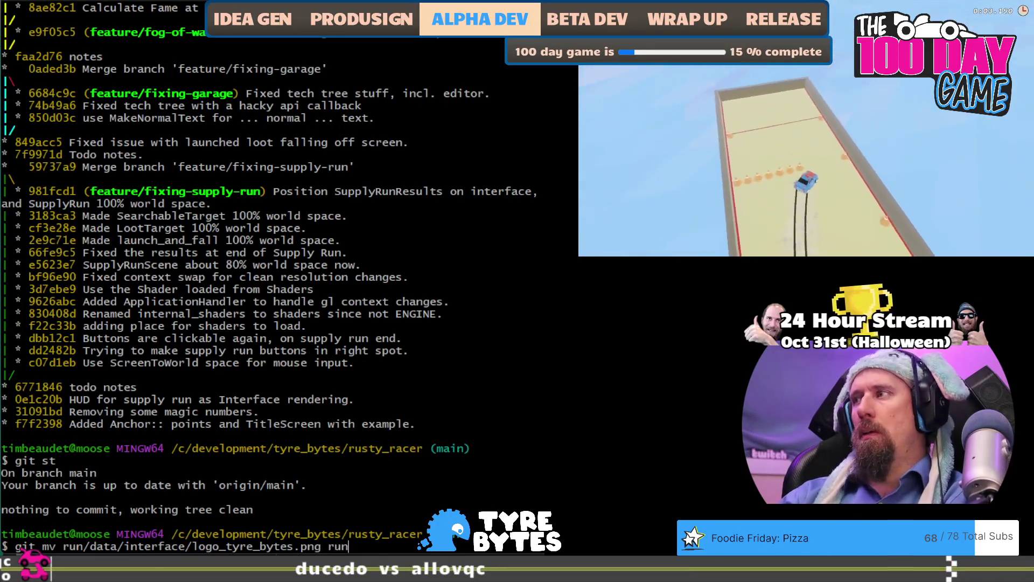
text(run/data/lo)
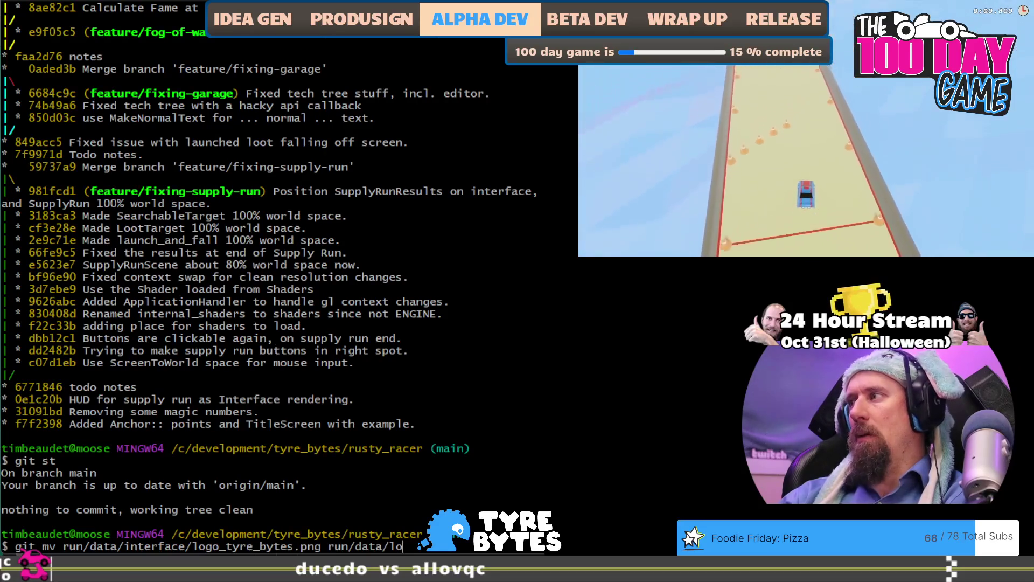
key(Tab)
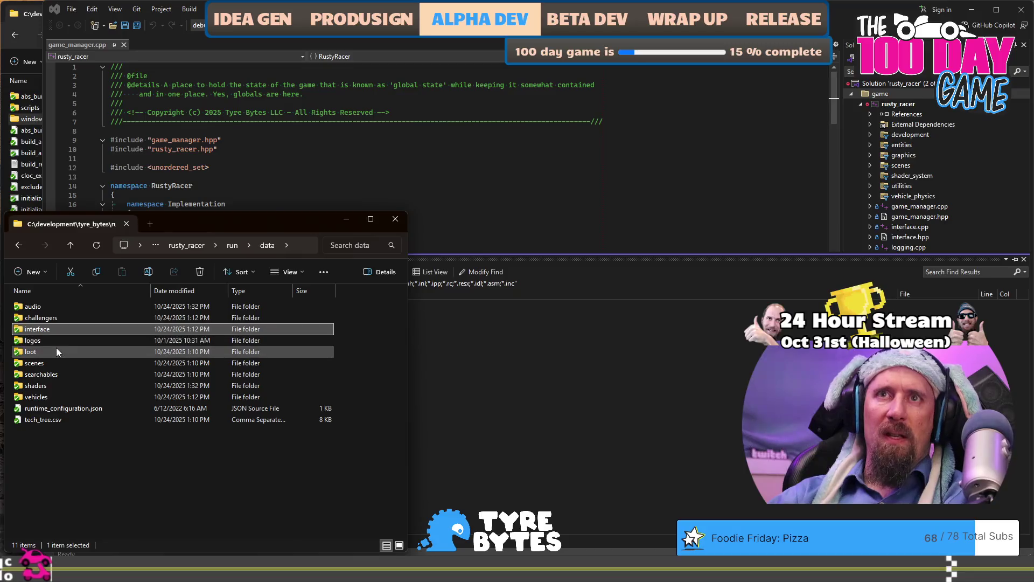
double_click(57, 340)
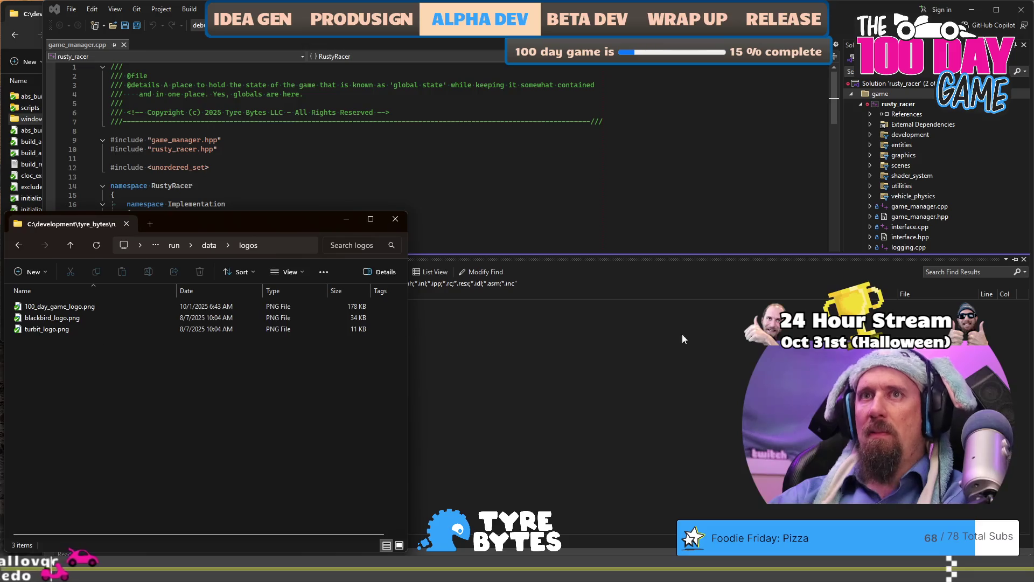
key(ctrl+super+Left)
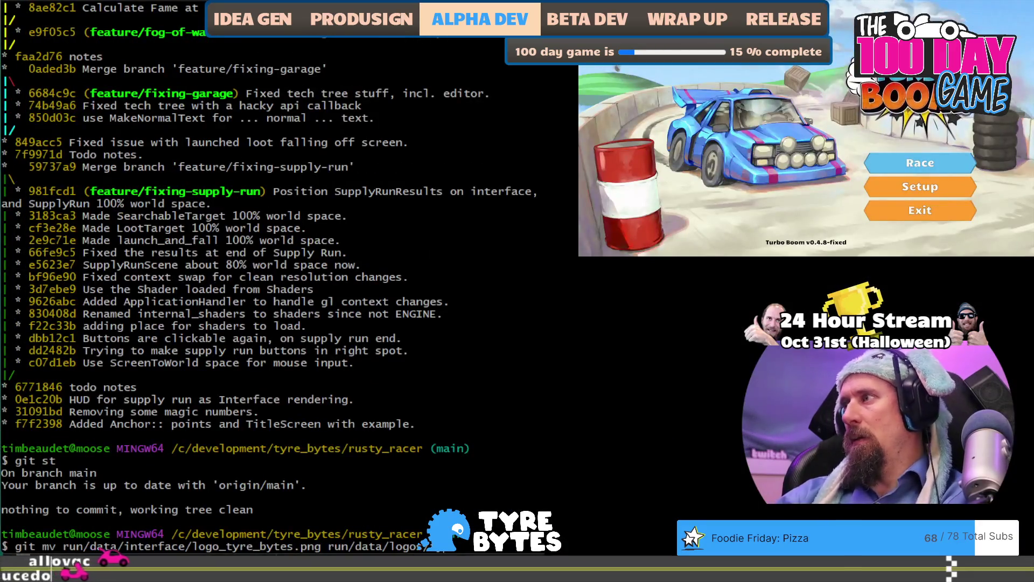
text(_bytes.p)
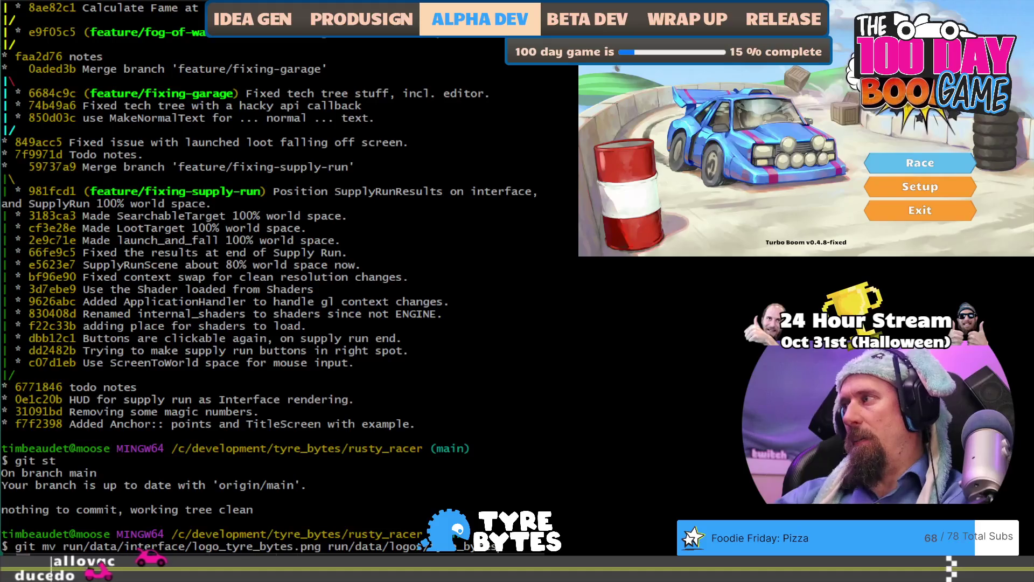
text(ng)
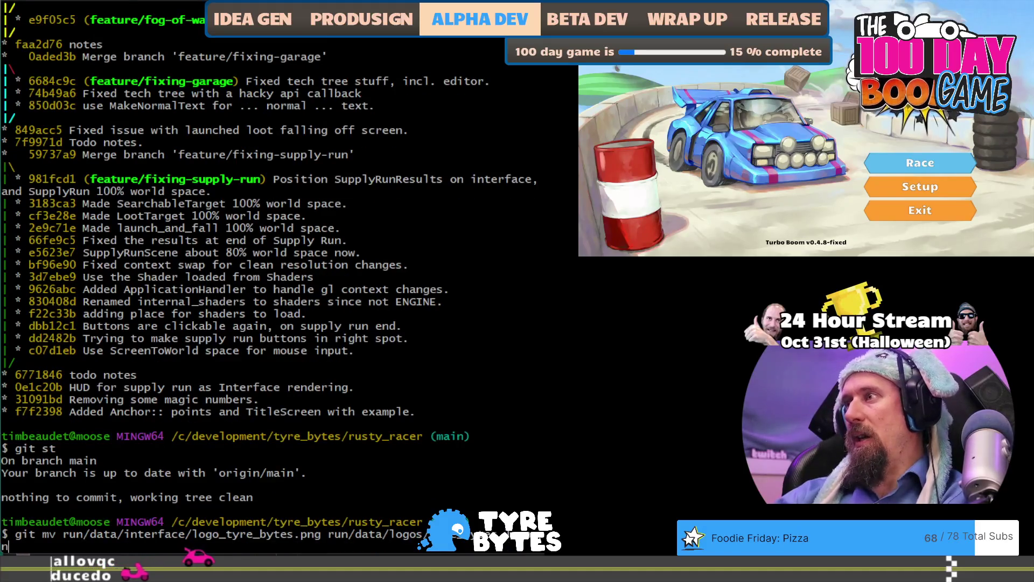
key(Return)
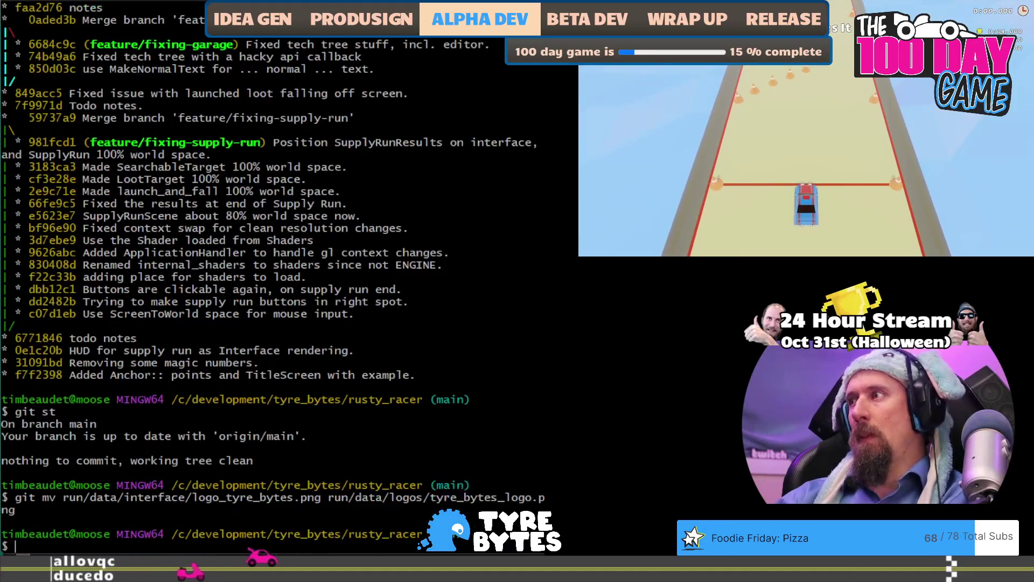
Commit the move as "Moved the tyre bytes logo.", checking git st before and after.
text(git st)
key(Return)
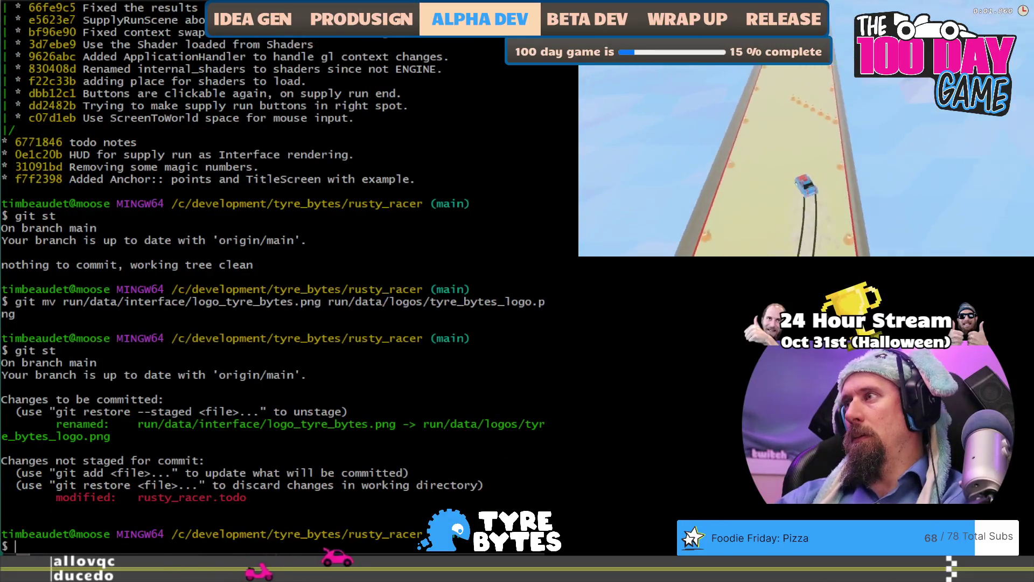
text(git cm ")
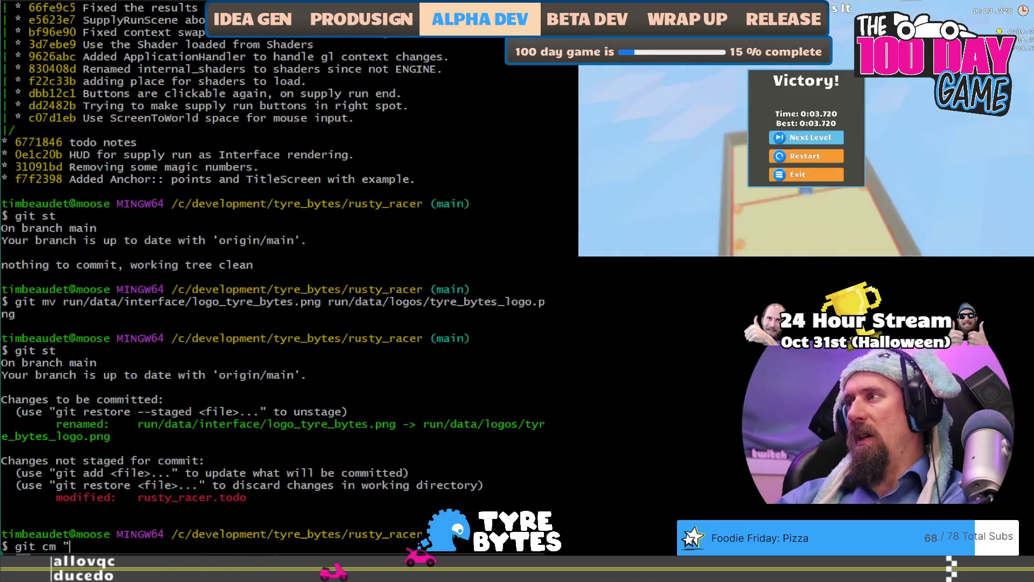
text(Mov)
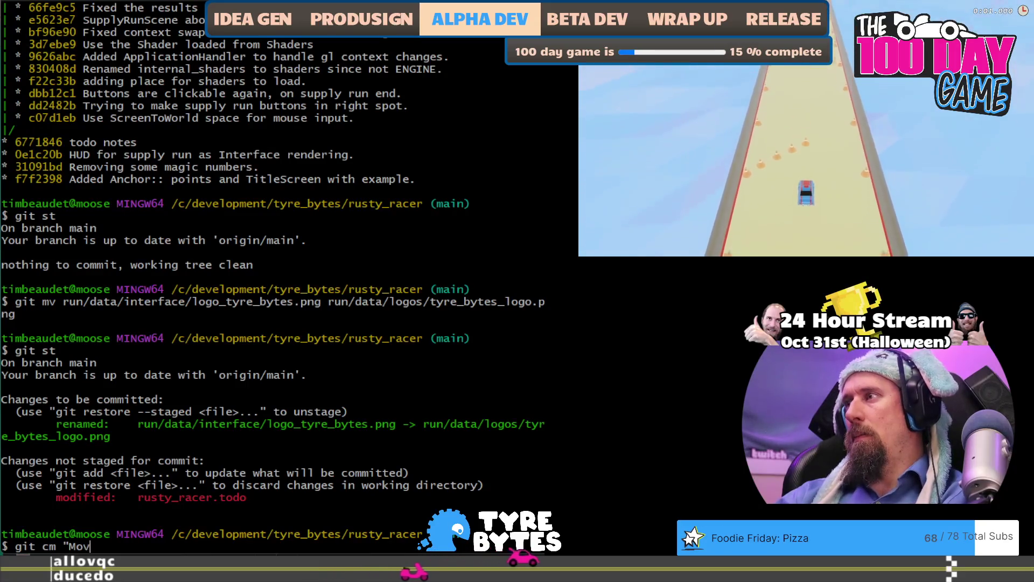
text(ed the tyre)
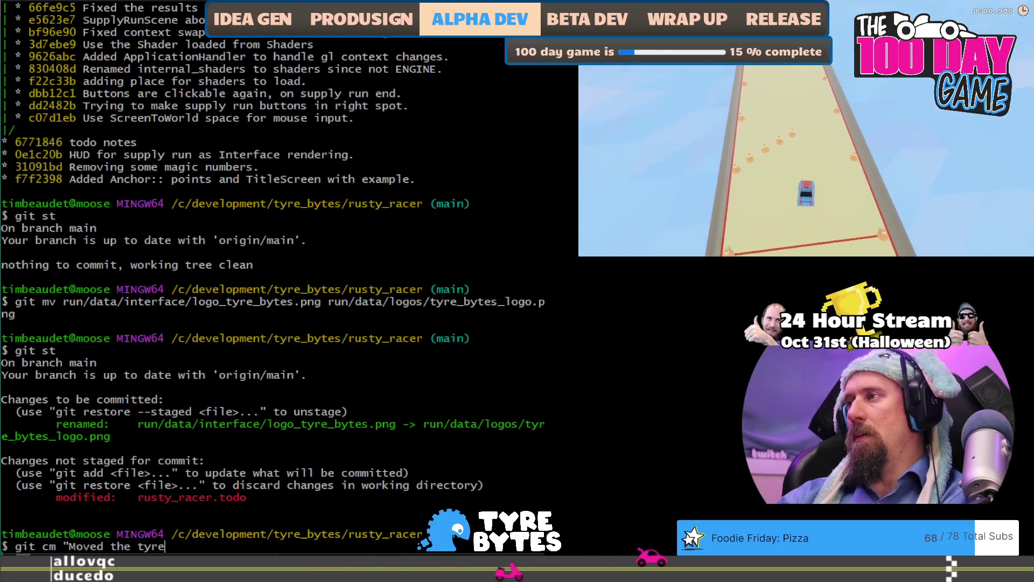
text( bytes logo.")
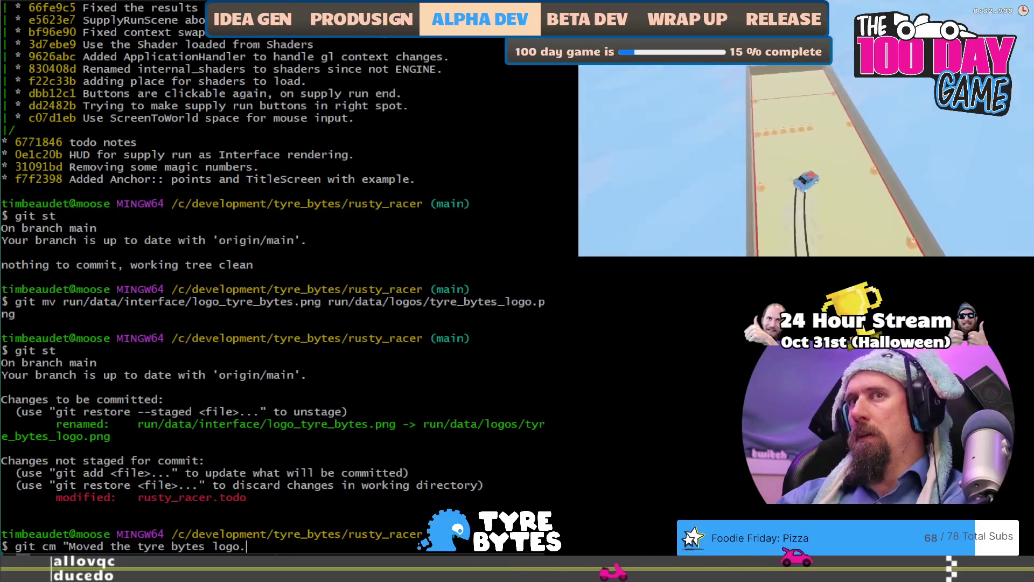
key(Return)
text(git st)
key(Return)
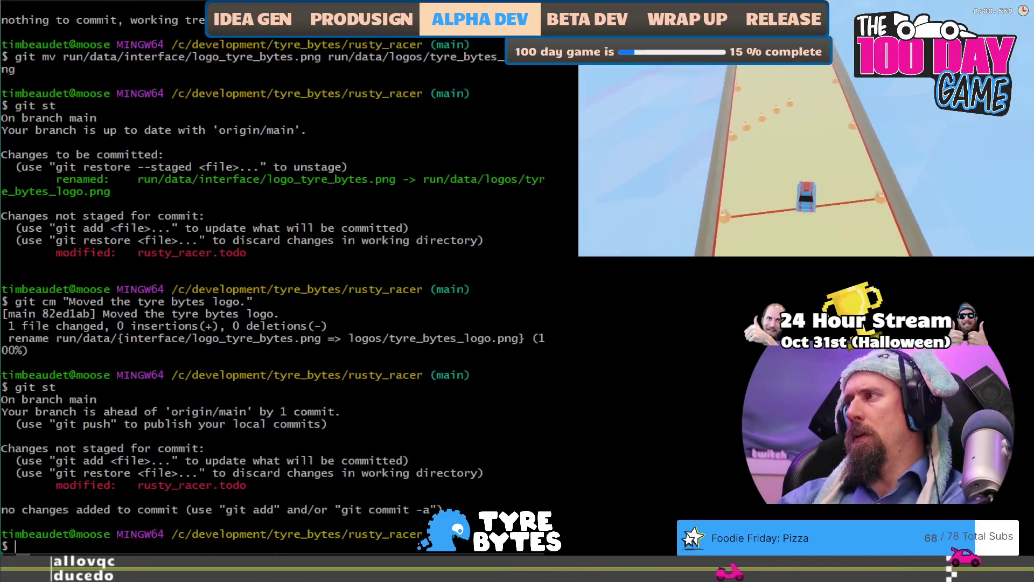
key(alt+Tab)
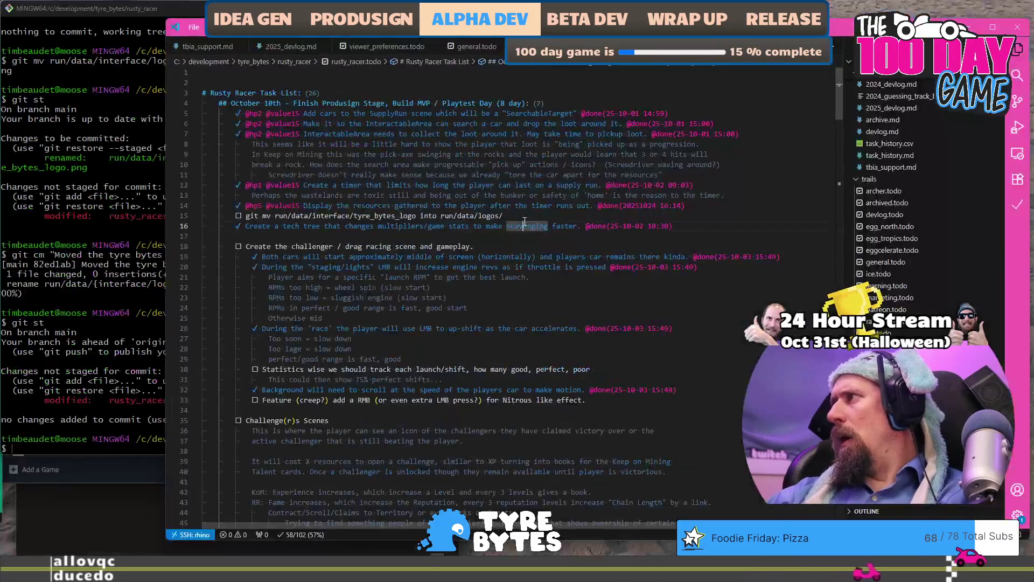
Mark the git mv tyre_bytes_logo task done and review tasks down to the Nitrous RPM feature.
click(525, 215)
key(alt+d)
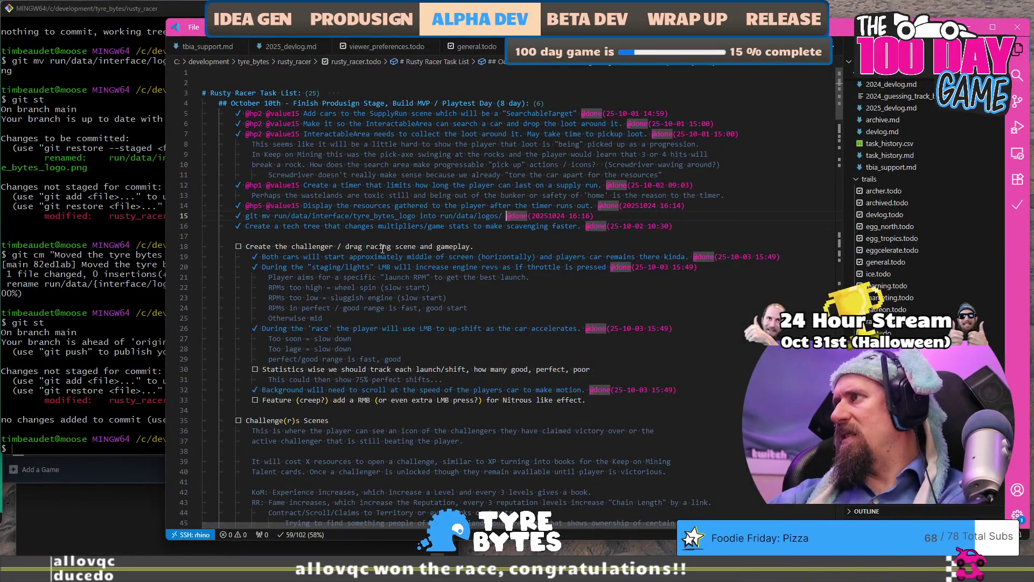
double_click(333, 246)
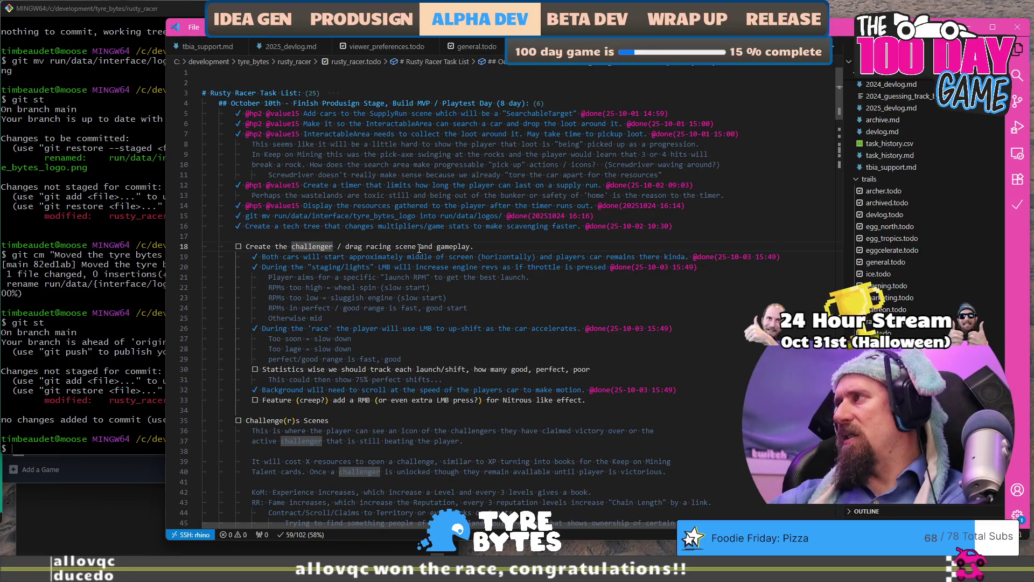
double_click(294, 369)
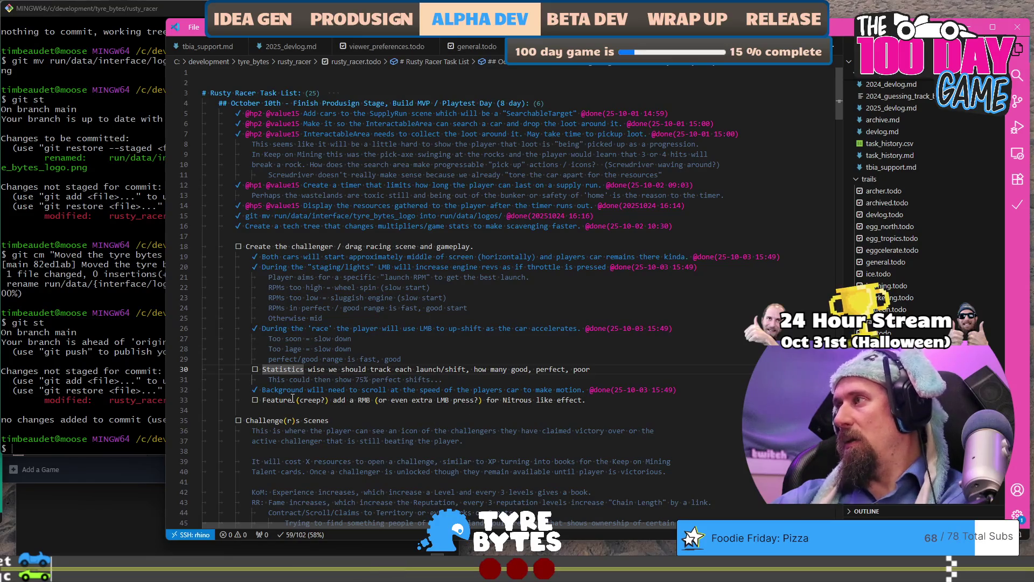
double_click(367, 400)
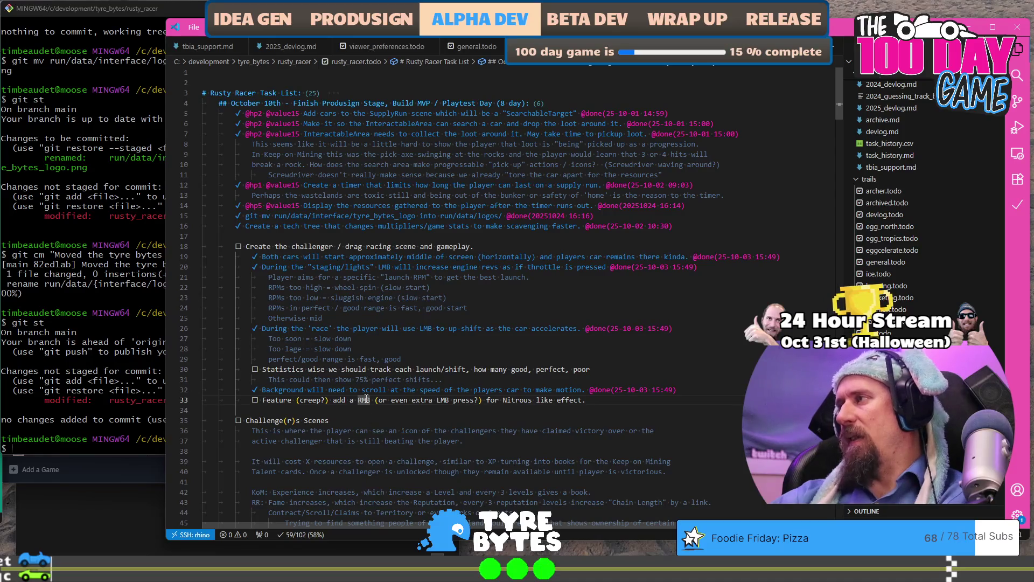
scroll(366, 399, down, 6)
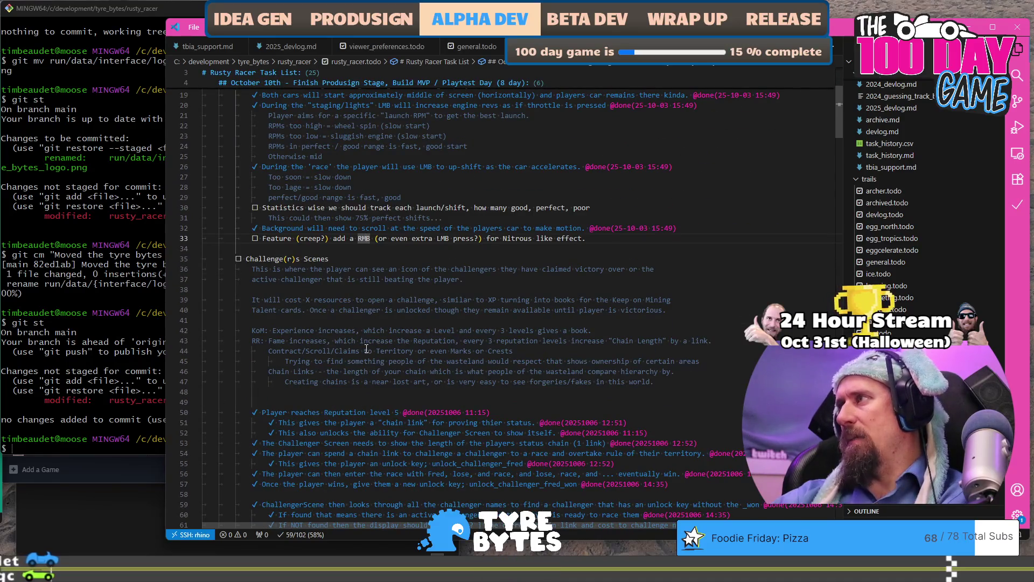
scroll(366, 349, down, 10)
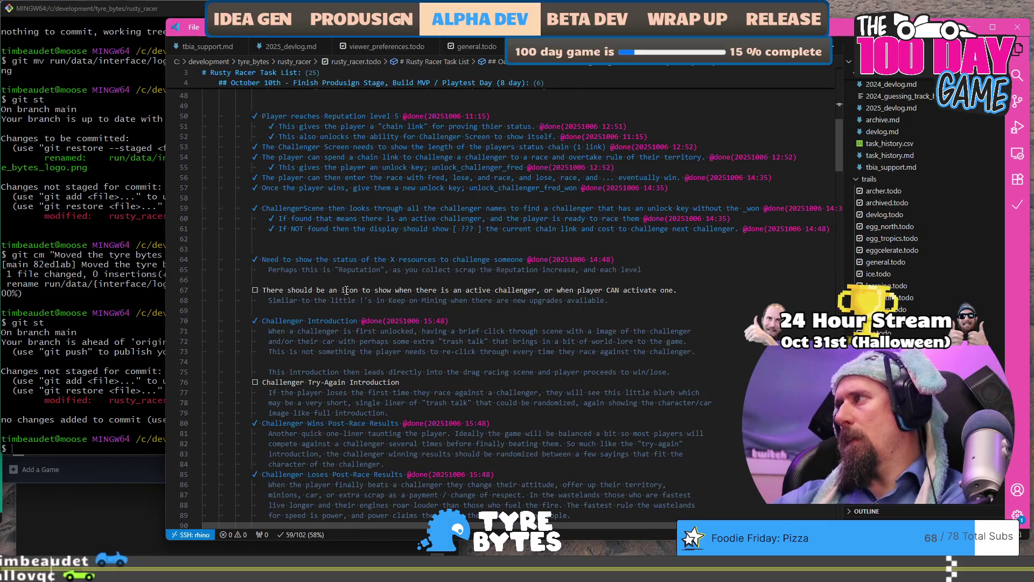
scroll(347, 291, down, 4)
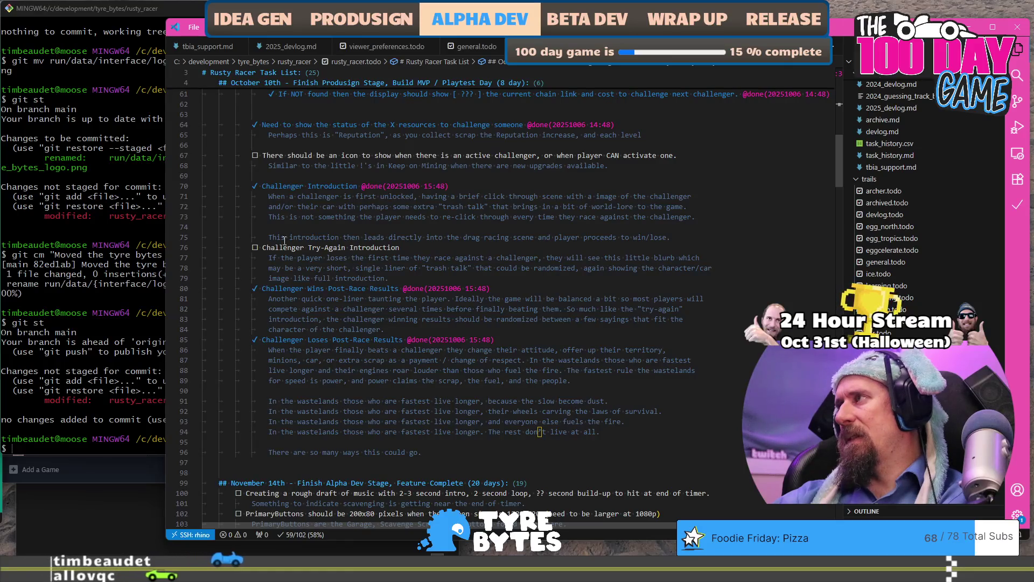
scroll(275, 248, down, 2)
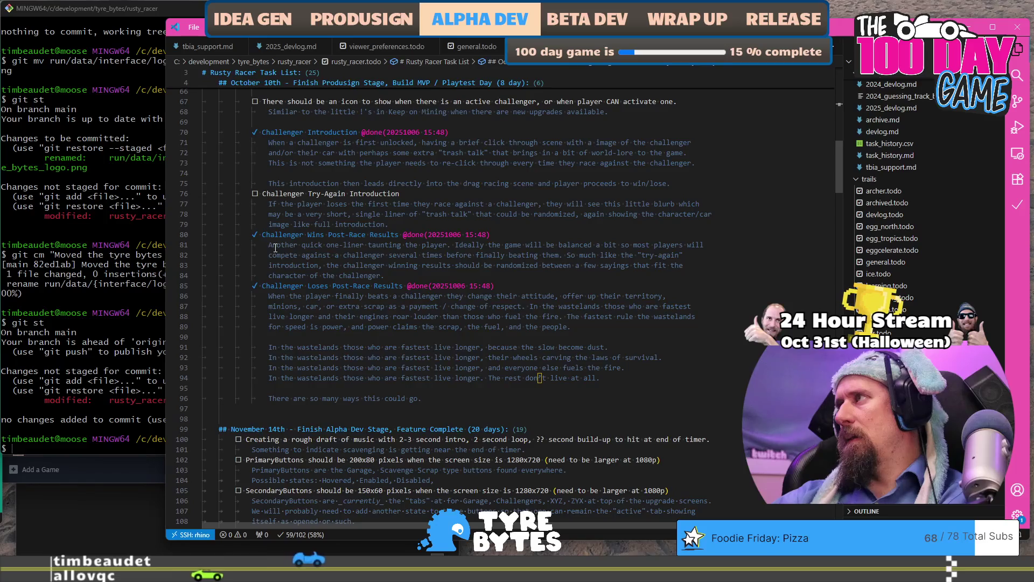
mouse_move(400, 221)
mouse_down()
mouse_move(226, 204)
mouse_move(247, 192)
mouse_up()
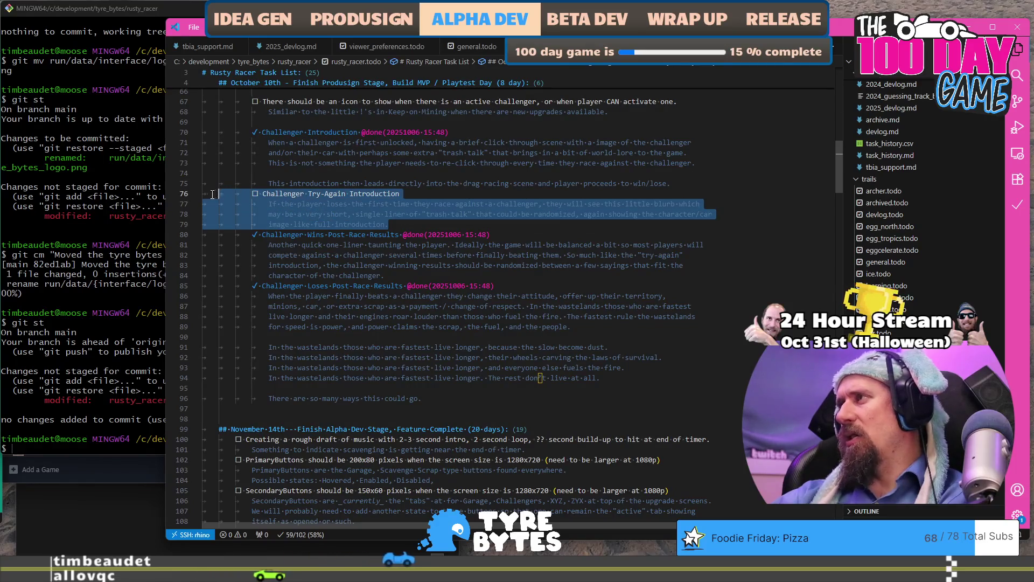
scroll(335, 252, down, 4)
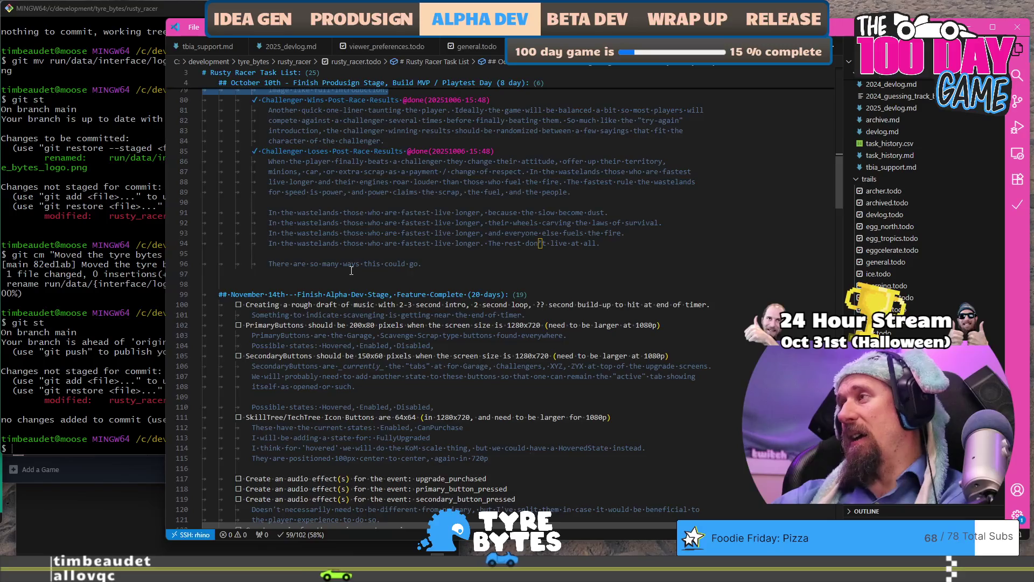
scroll(351, 271, down, 8)
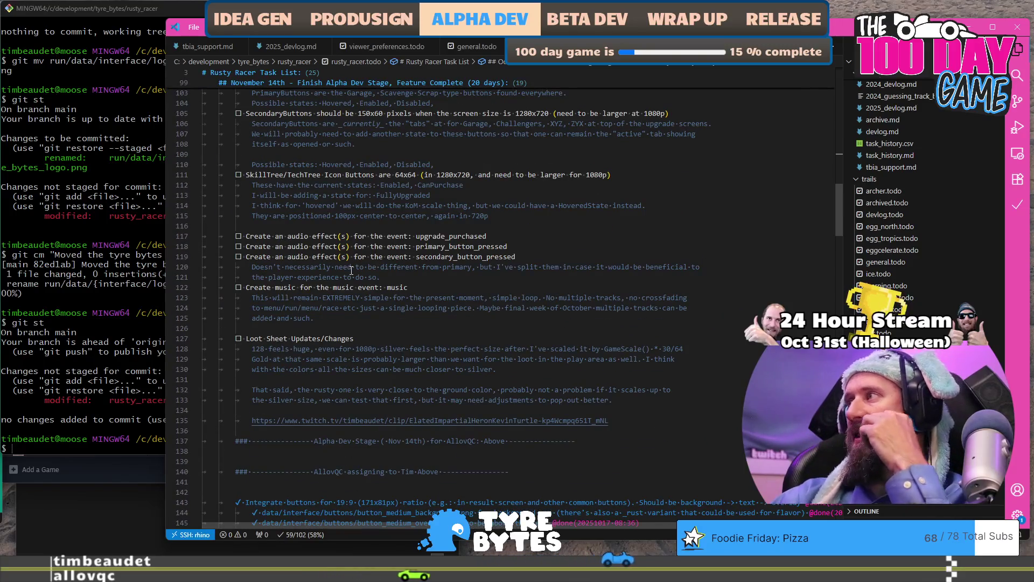
scroll(352, 271, up, 3)
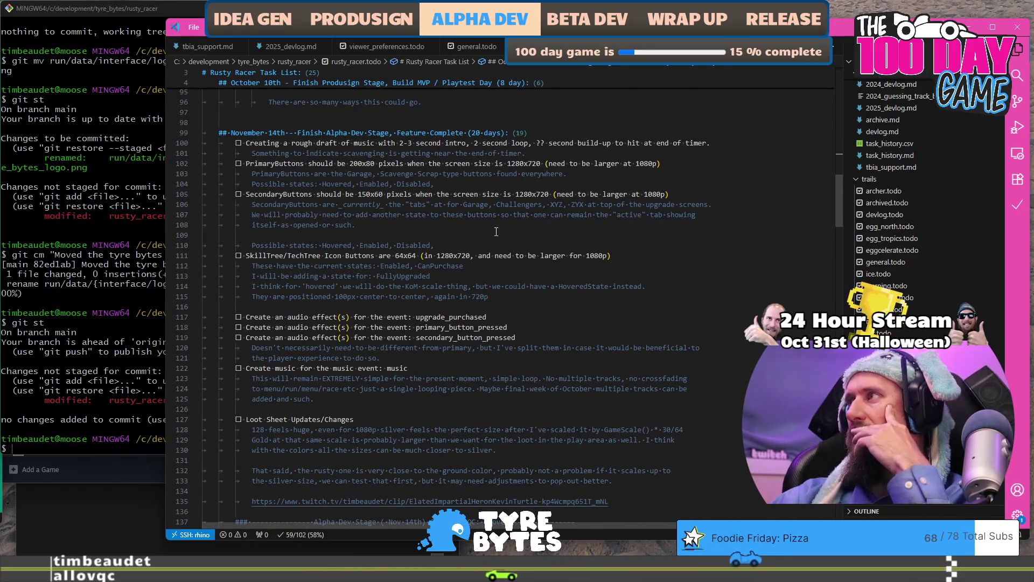
scroll(496, 231, down, 2)
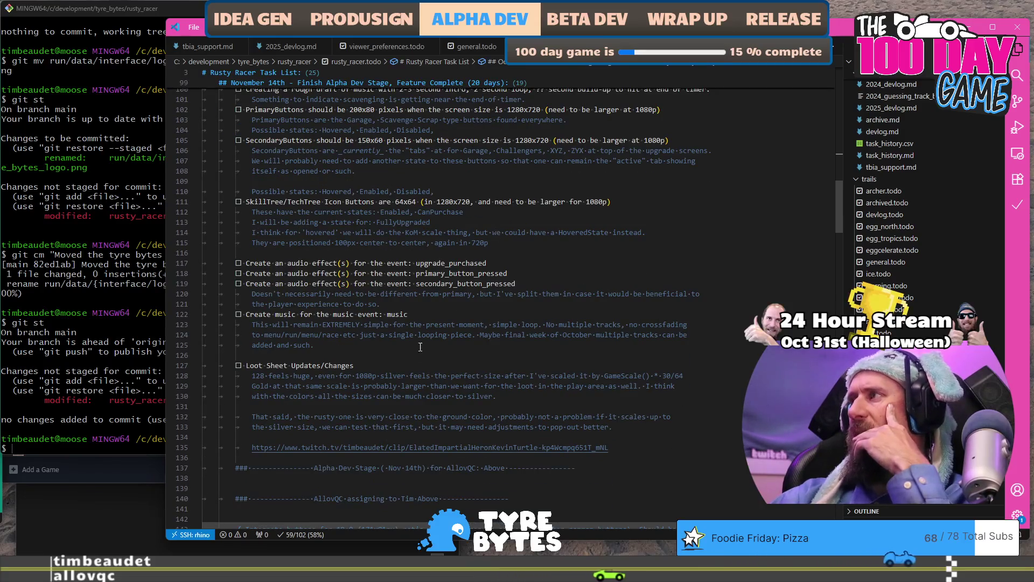
scroll(405, 364, down, 1)
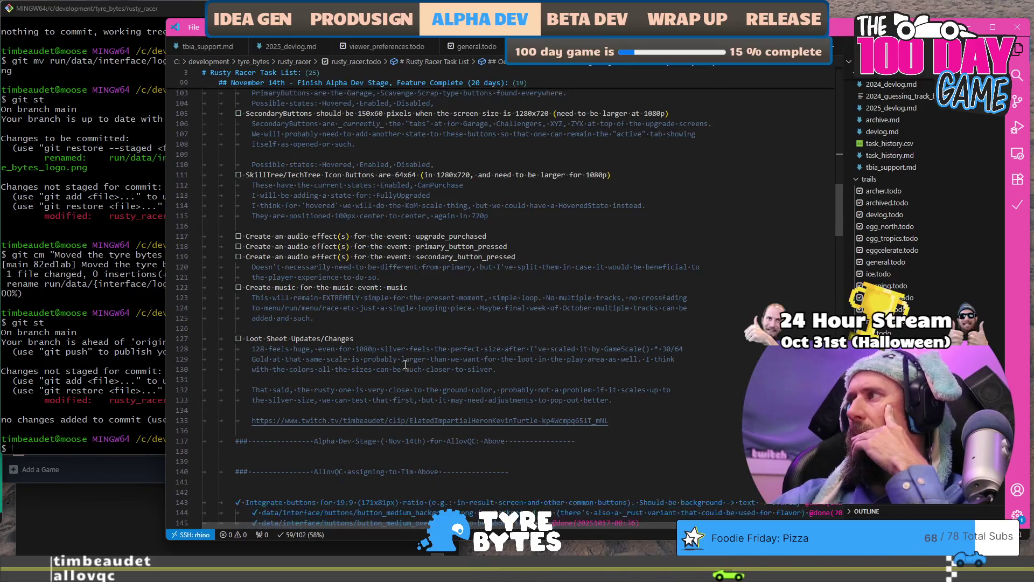
scroll(393, 377, down, 15)
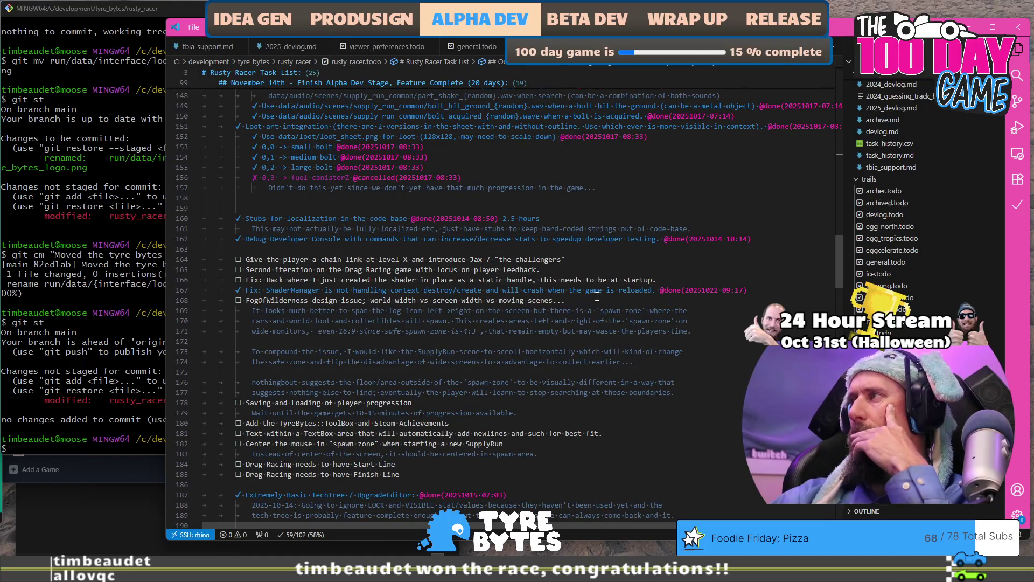
Mark the chain-link and Jax challengers task on line 164 as done.
drag(247, 259, 506, 260)
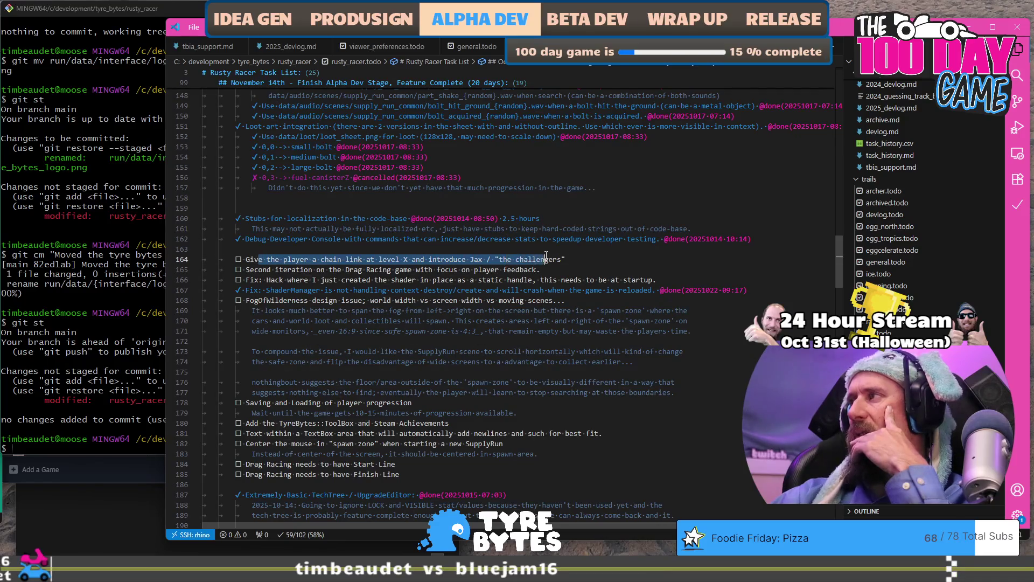
click(573, 260)
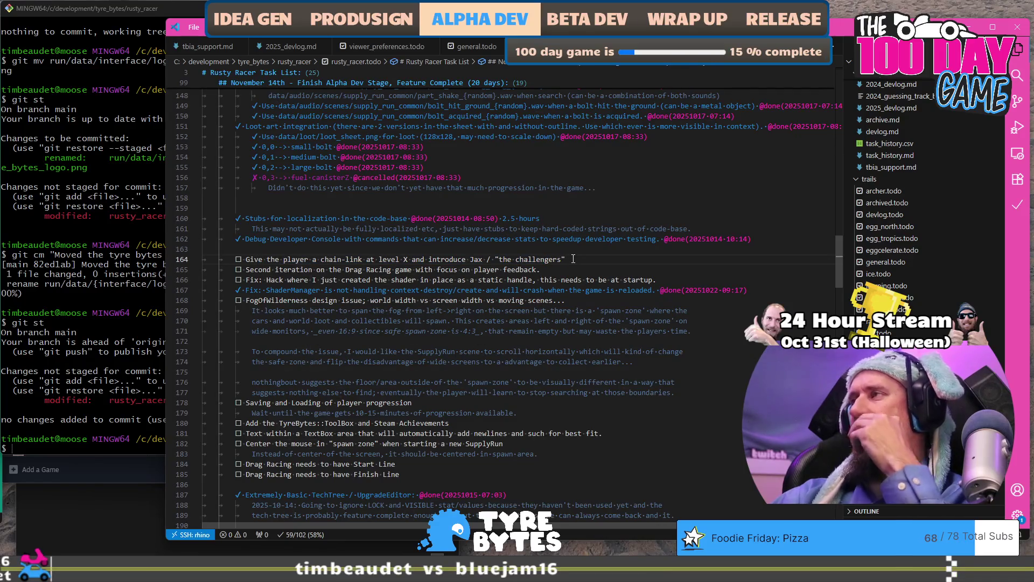
key(alt+d)
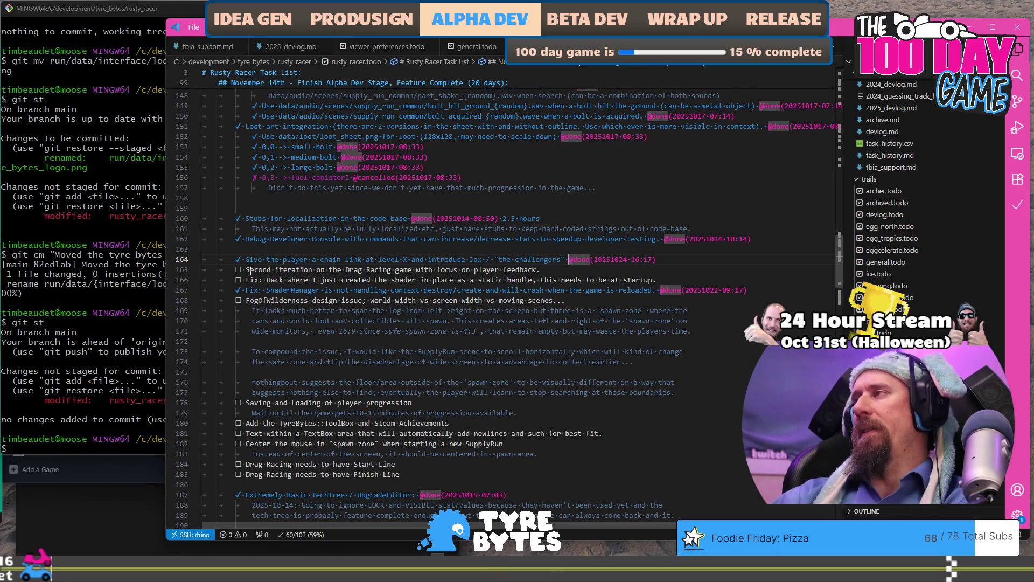
Mark the shader static-handle fix task on line 166 as started, then done.
key(ctrl+shift+Right)
key(ctrl+shift+Right)
key(ctrl+shift+Right)
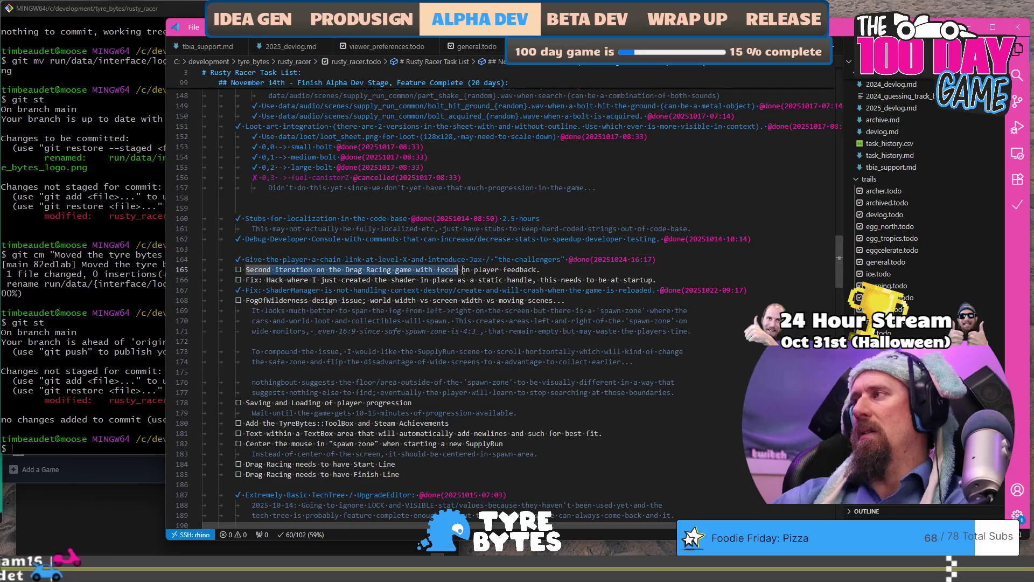
click(249, 278)
click(249, 270)
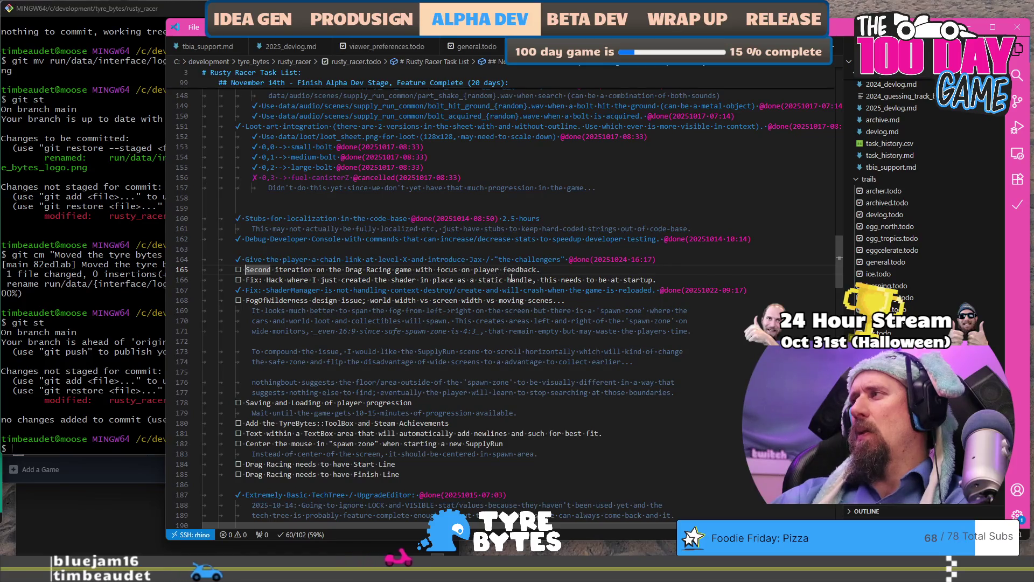
click(570, 279)
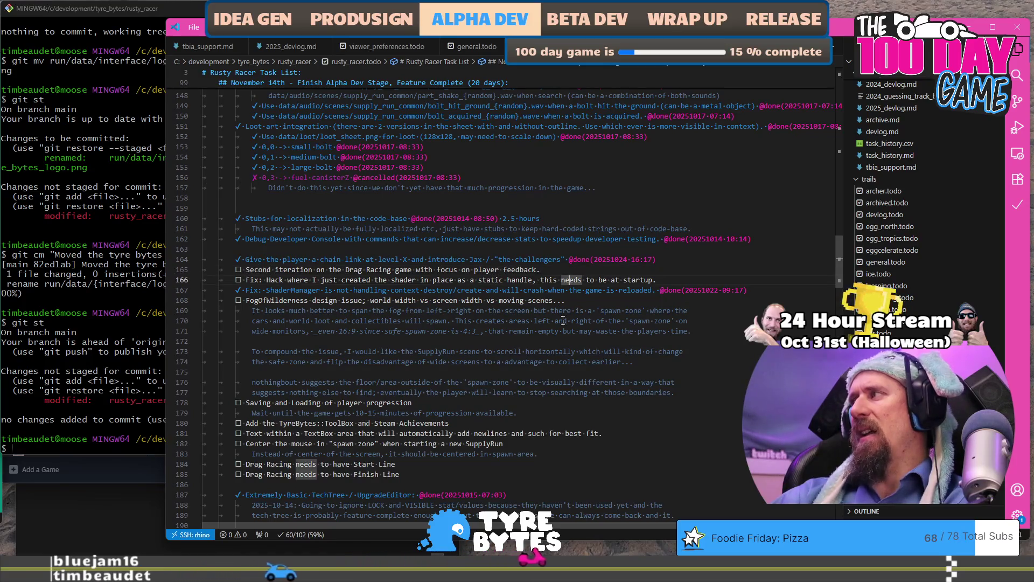
key(alt+s)
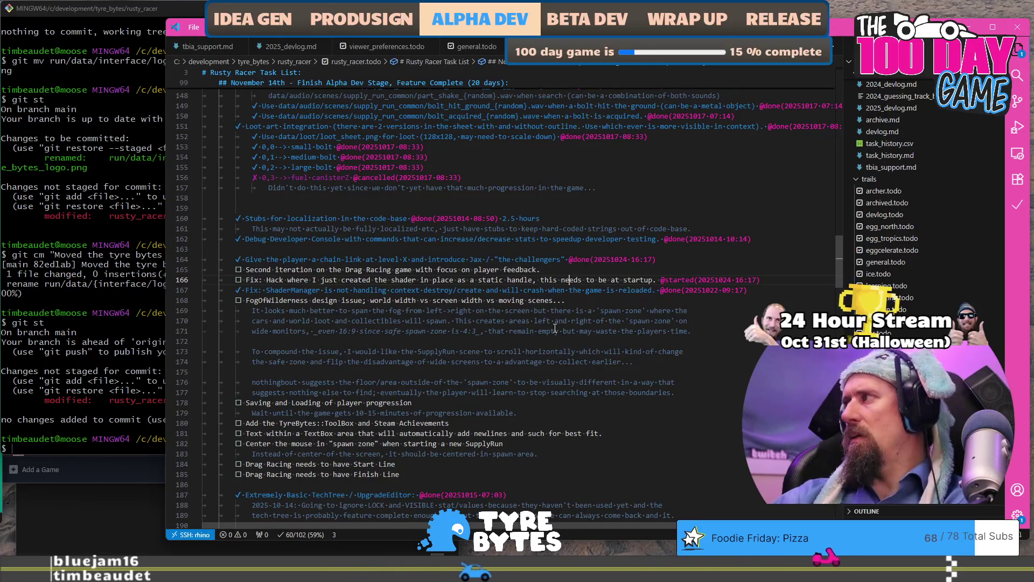
key(alt+d)
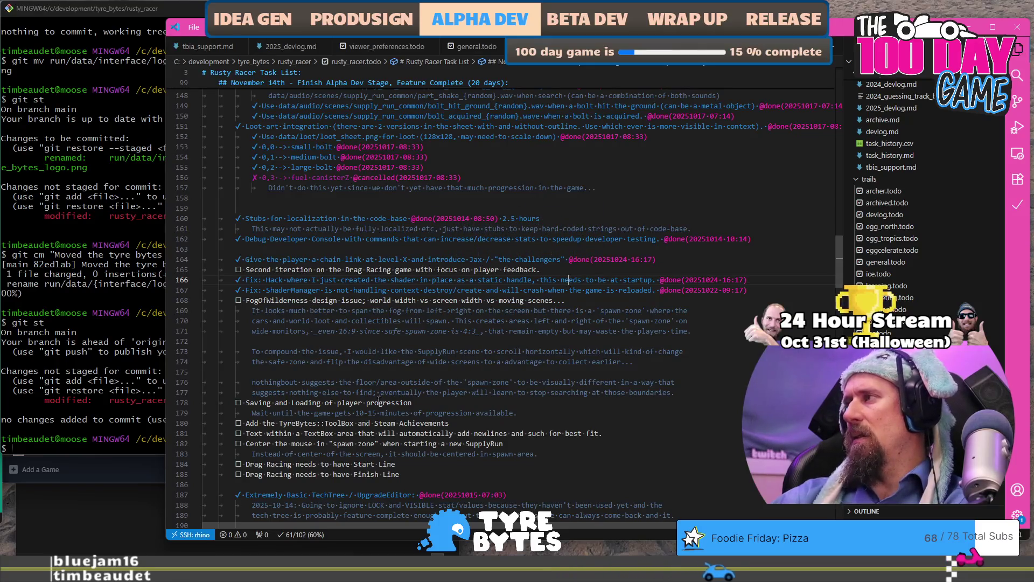
scroll(381, 377, down, 1)
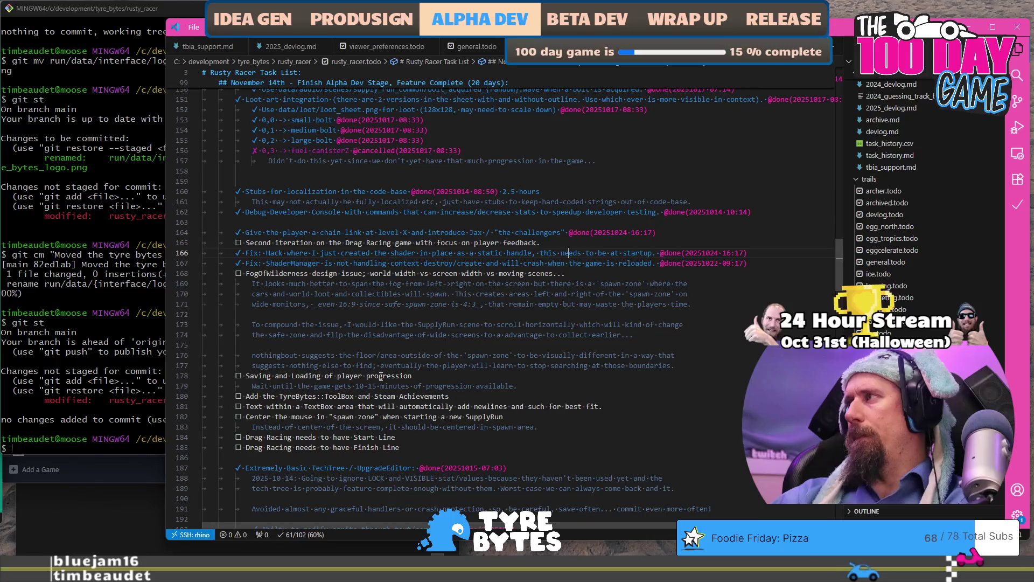
Scroll through the remaining open tasks and place the caret on the ToolBox and Steam Achievements task.
scroll(330, 449, down, 2)
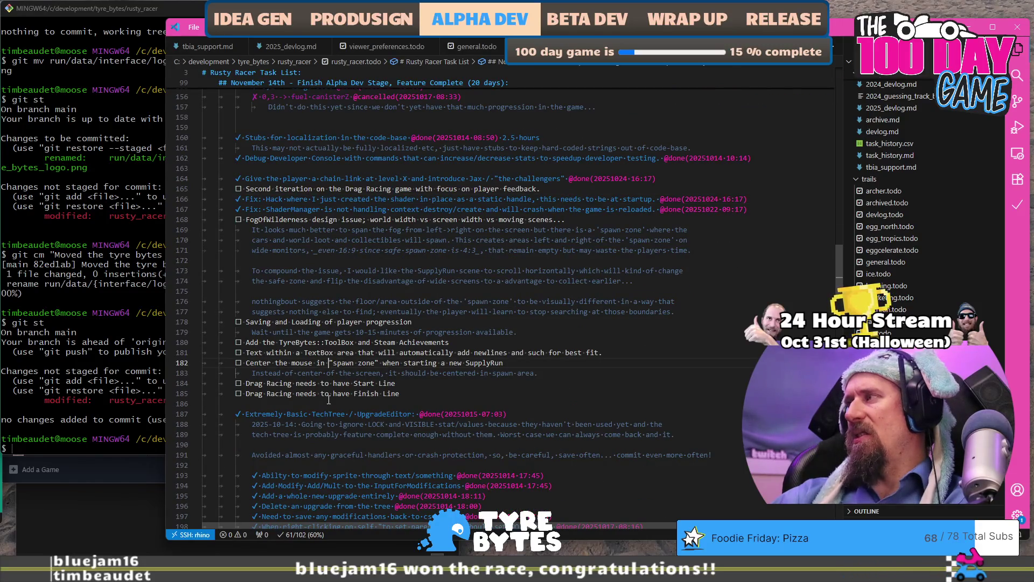
click(339, 344)
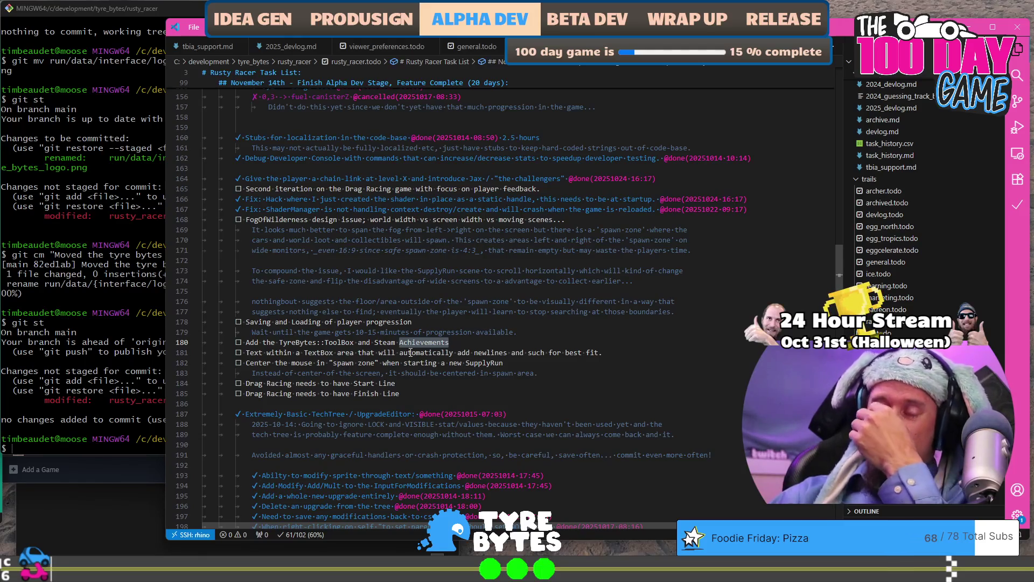
scroll(411, 353, down, 3)
scroll(411, 353, up, 4)
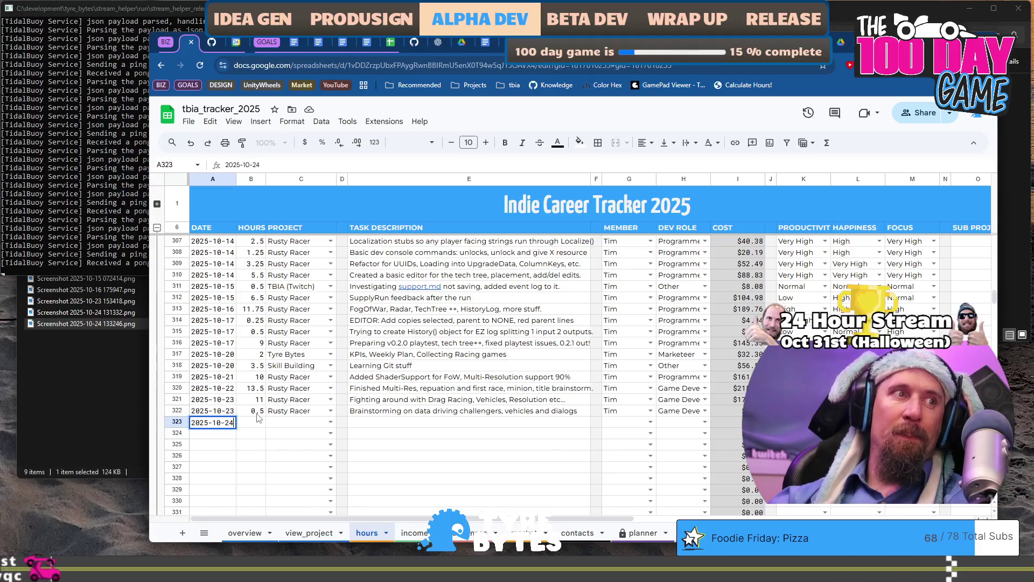
In row 323, log 10.5 hours for 2025-10-24 on project Rusty Racer.
key(Tab)
text(1)
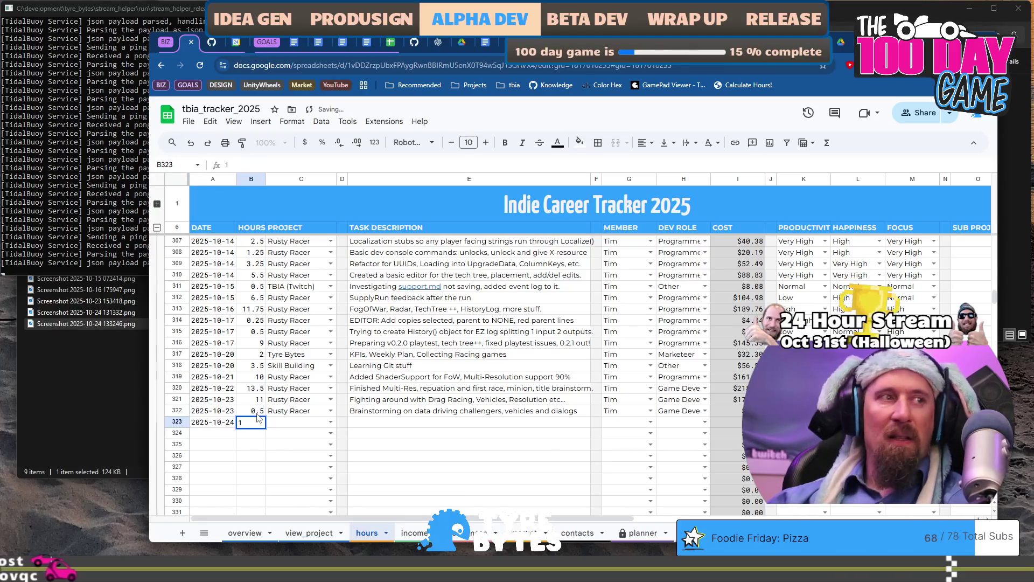
text(-0)
key(Tab)
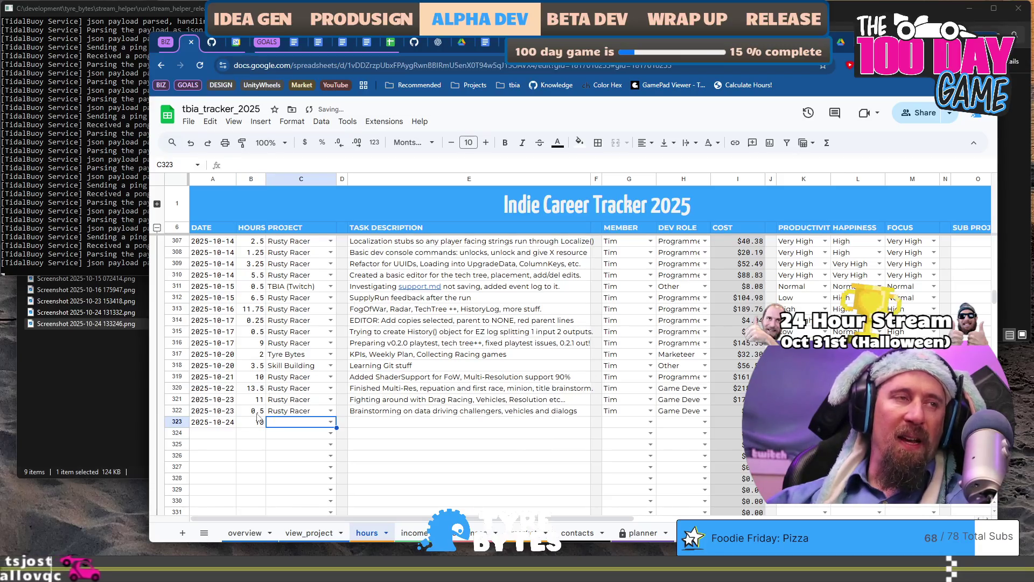
key(shift+Tab)
text(10.)
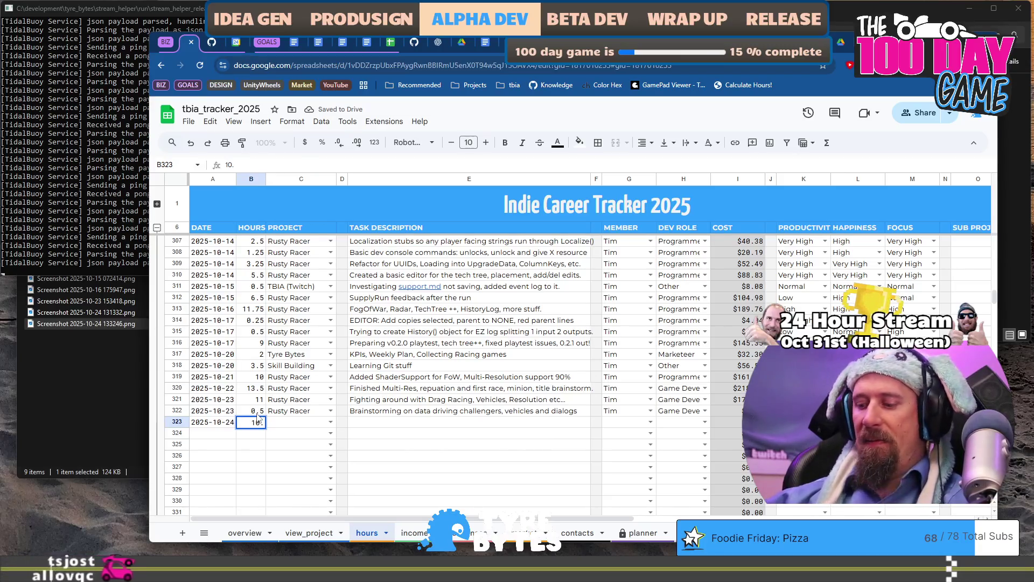
text(5)
key(Tab)
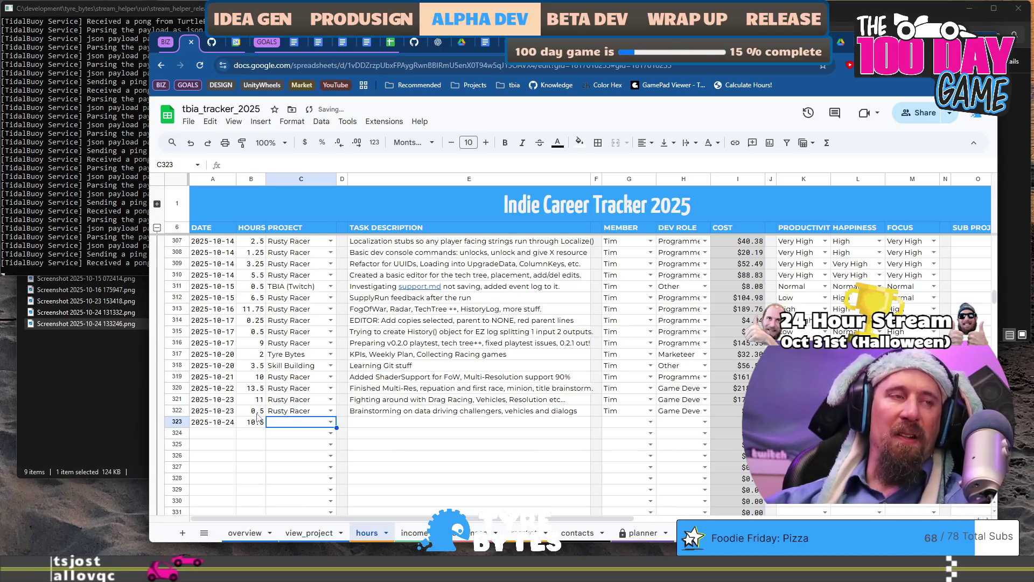
text(Ru)
key(Tab)
key(Tab)
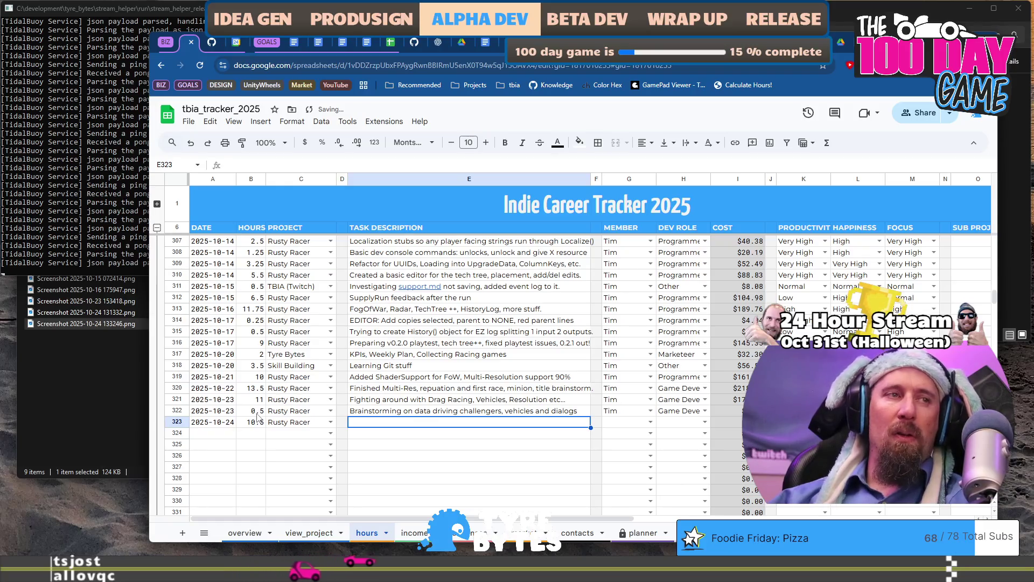
Describe the work as 'Dialog/vehicles/drag racing iteration, title storming, playtest 3, warnings'.
text(Dialog/v)
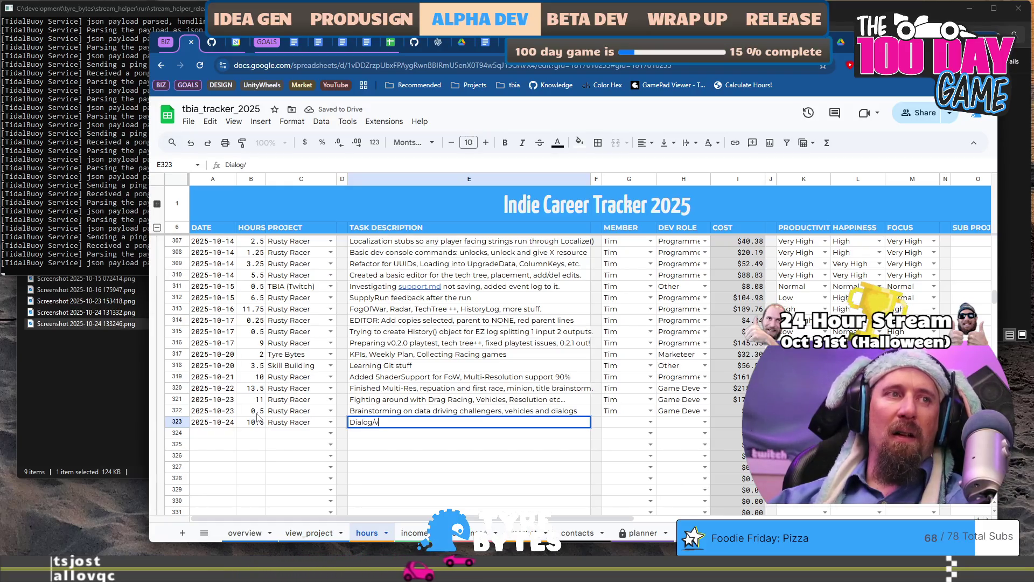
text(ehicles/)
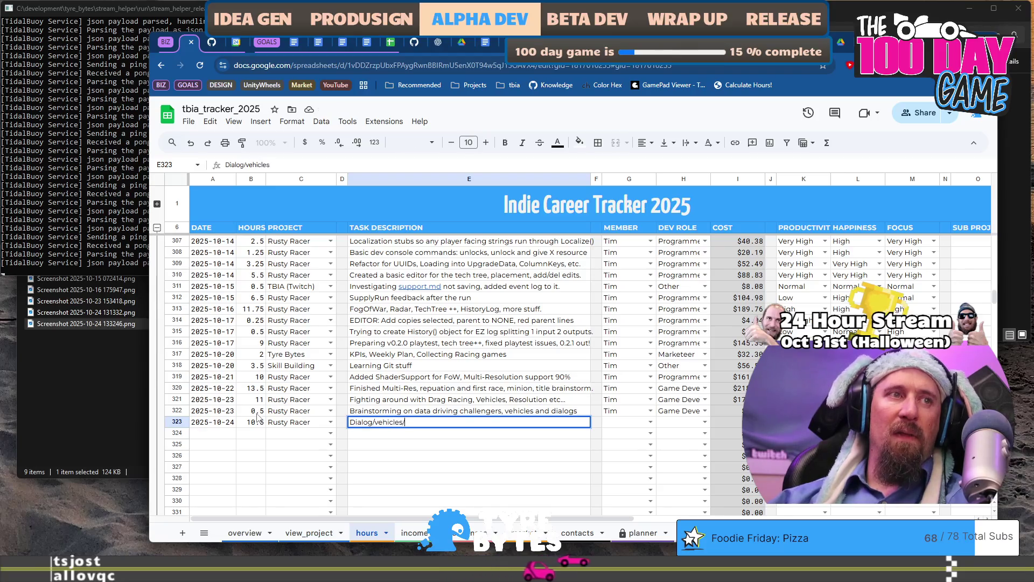
text(rd)
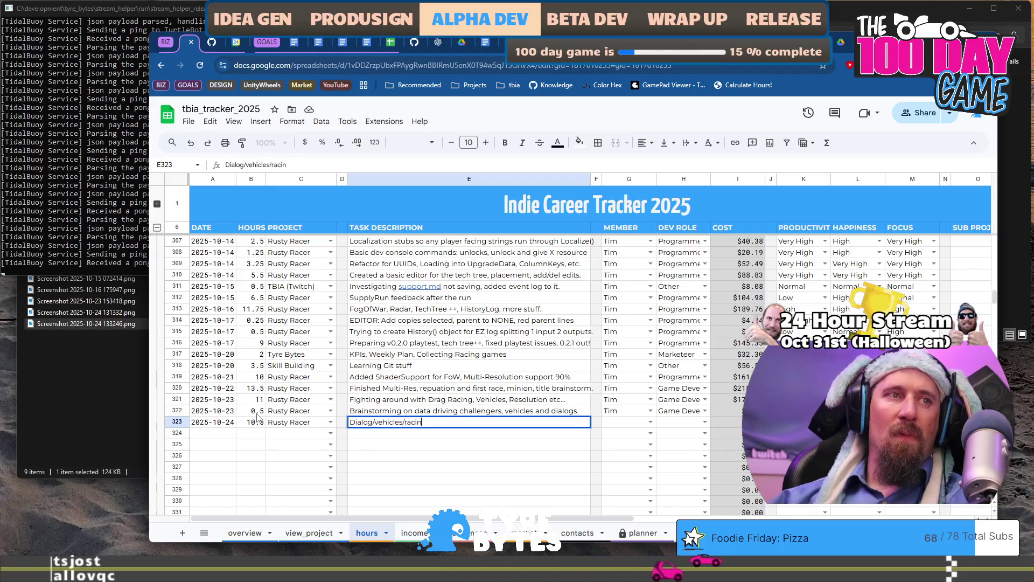
key(BackSpace)
key(BackSpace)
text(drag)
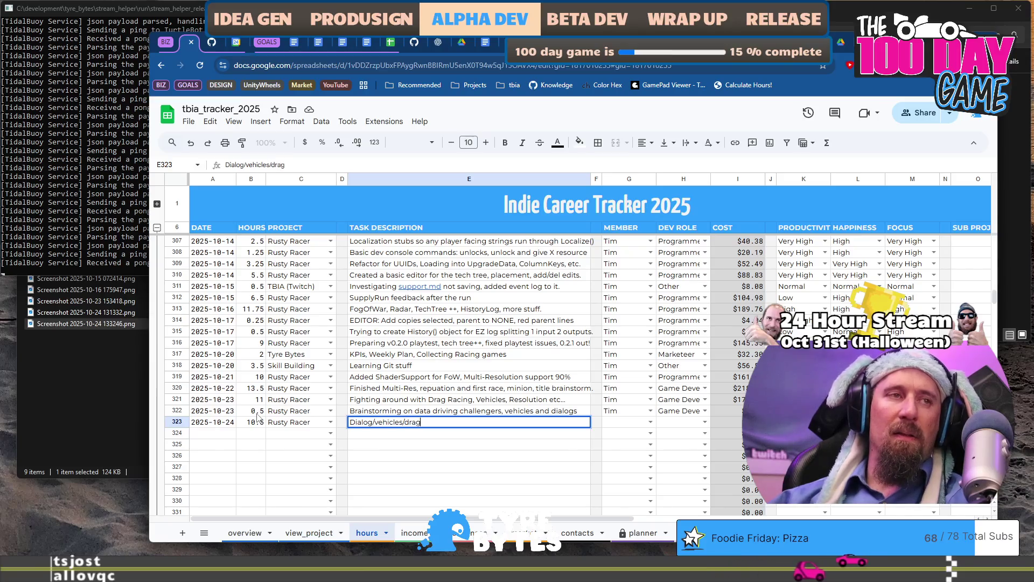
text( cracin)
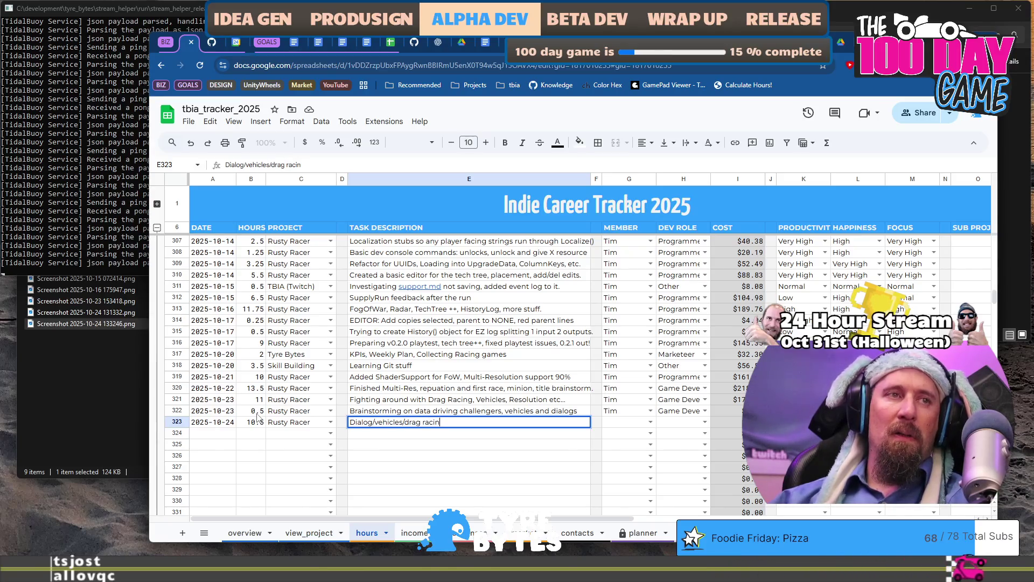
text(g)
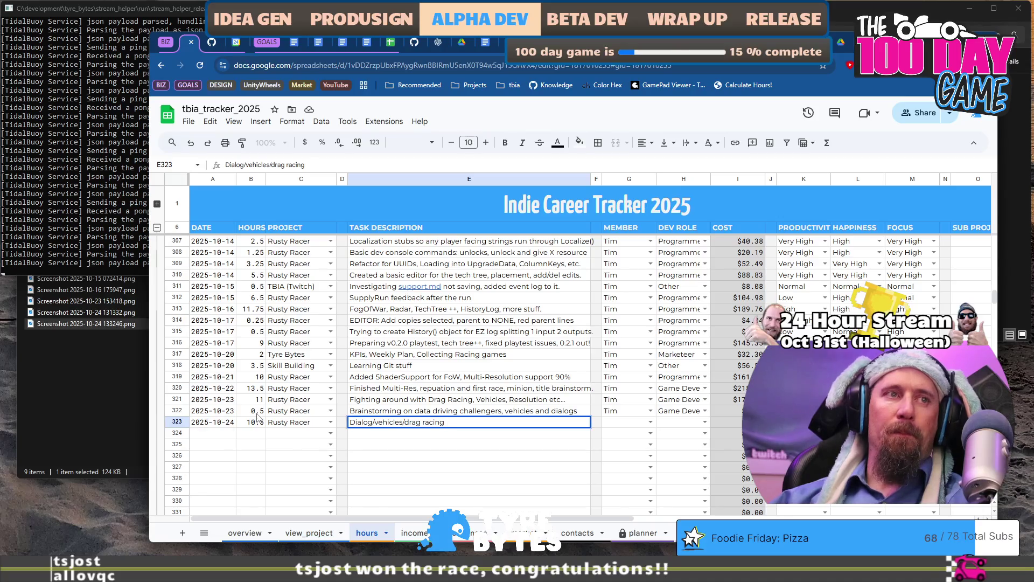
text( iteration, n)
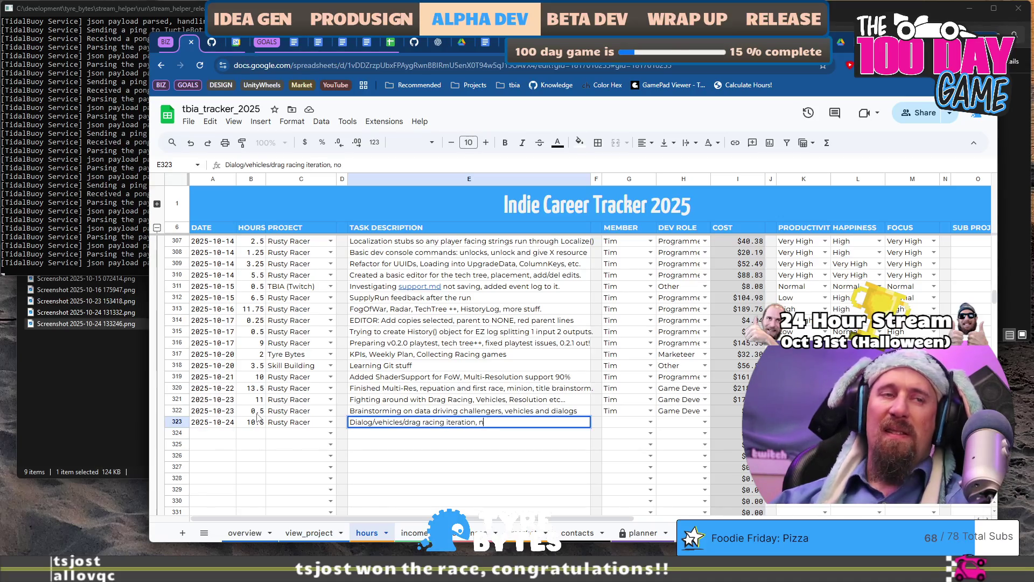
text(ill)
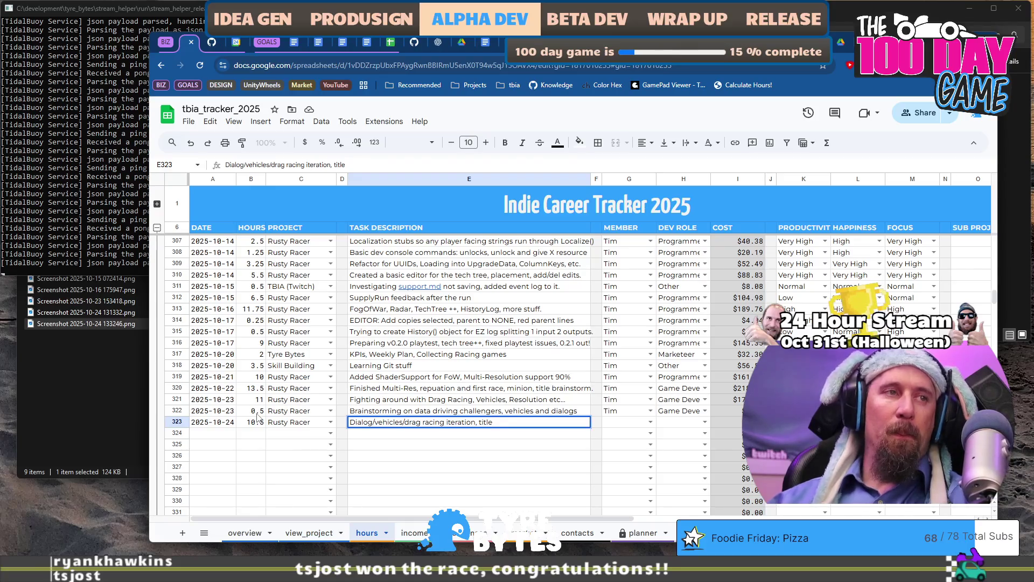
key(ctrl+a)
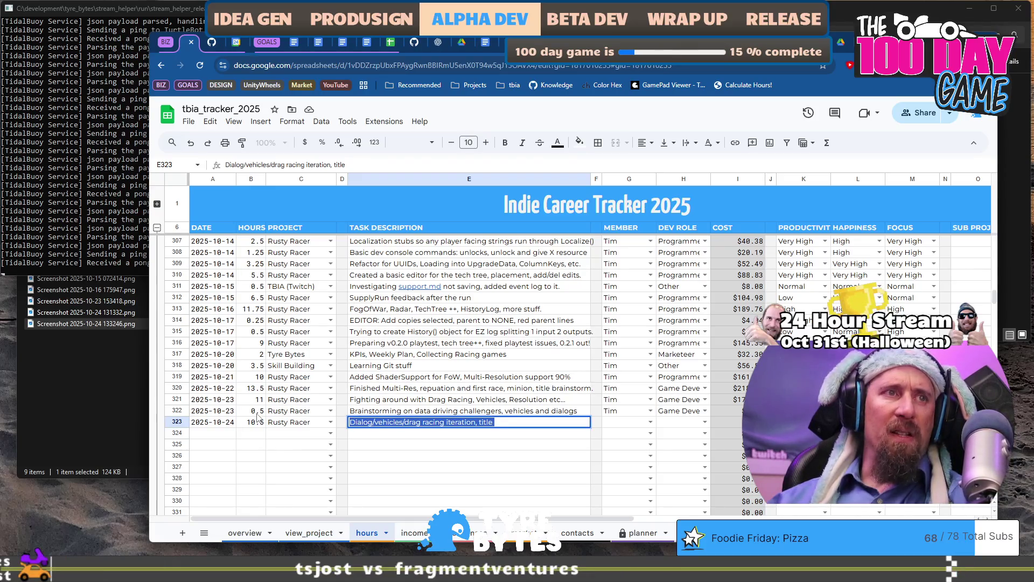
key(End)
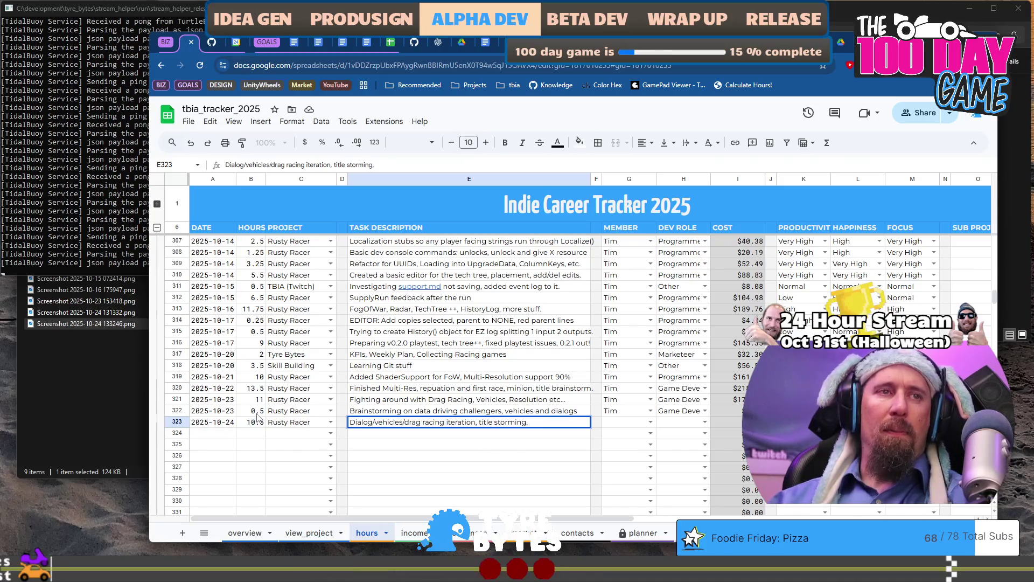
text(test 3)
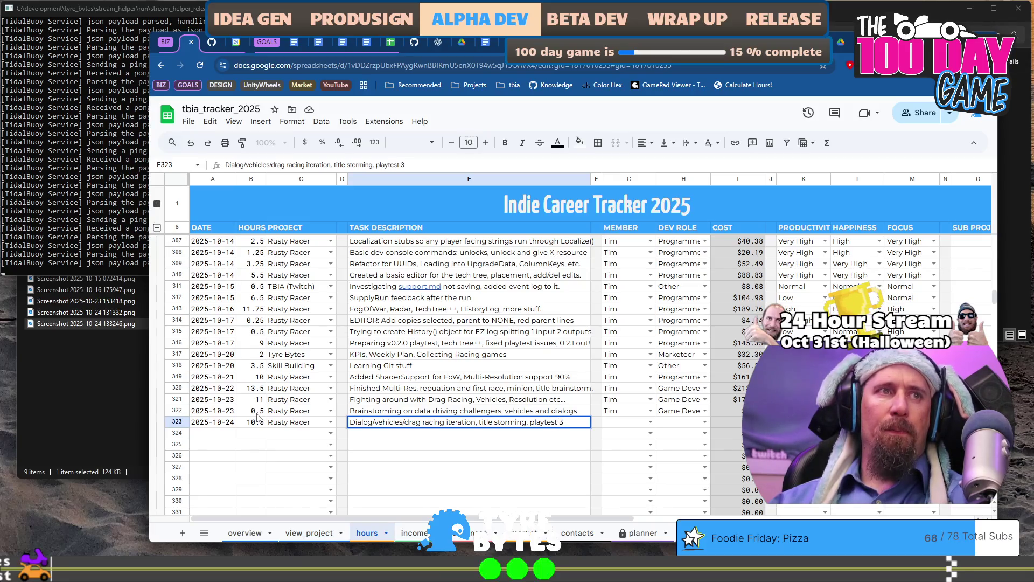
text(, wa)
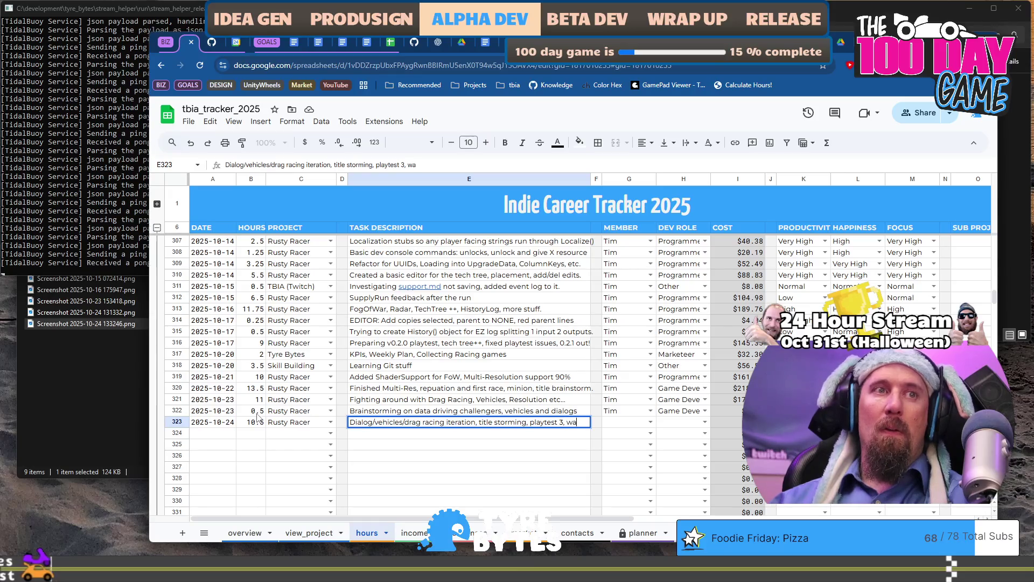
text(rning)
key(Tab)
key(Tab)
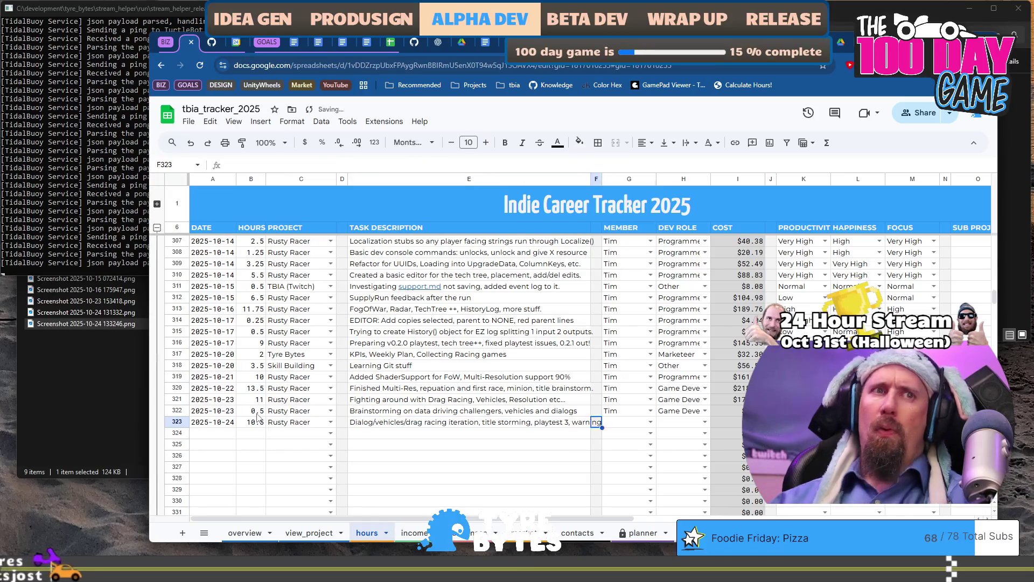
Autocomplete Tim as member, Game Developer as role and Normal happiness in row 323.
text(T)
key(Tab)
text(G)
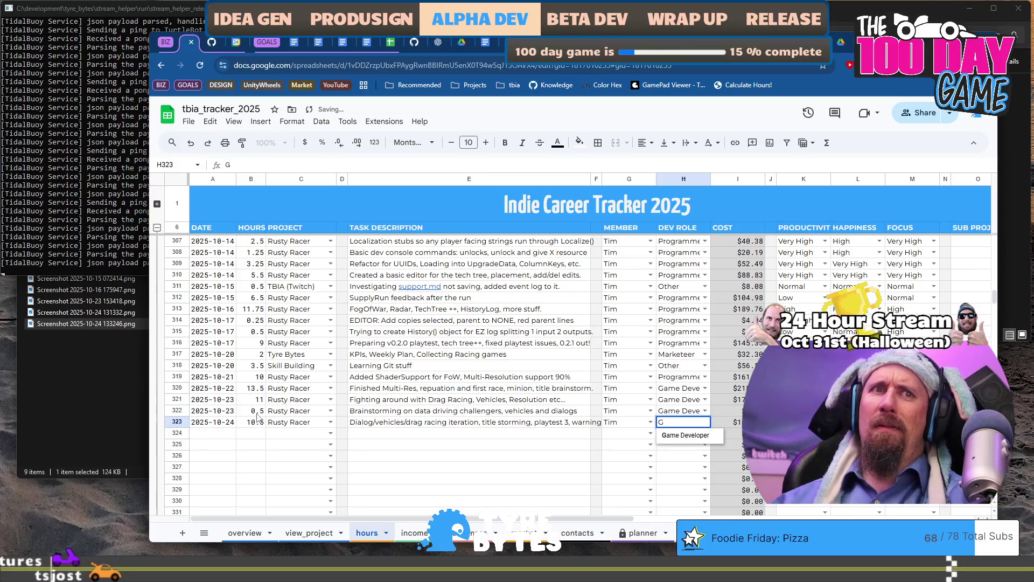
key(Tab)
key(Tab)
key(Tab)
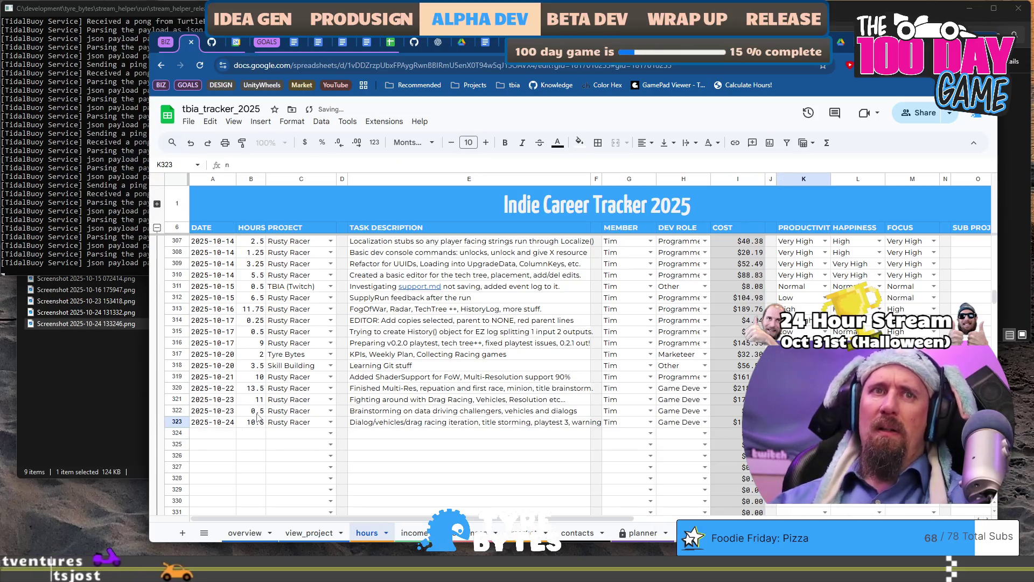
text(n)
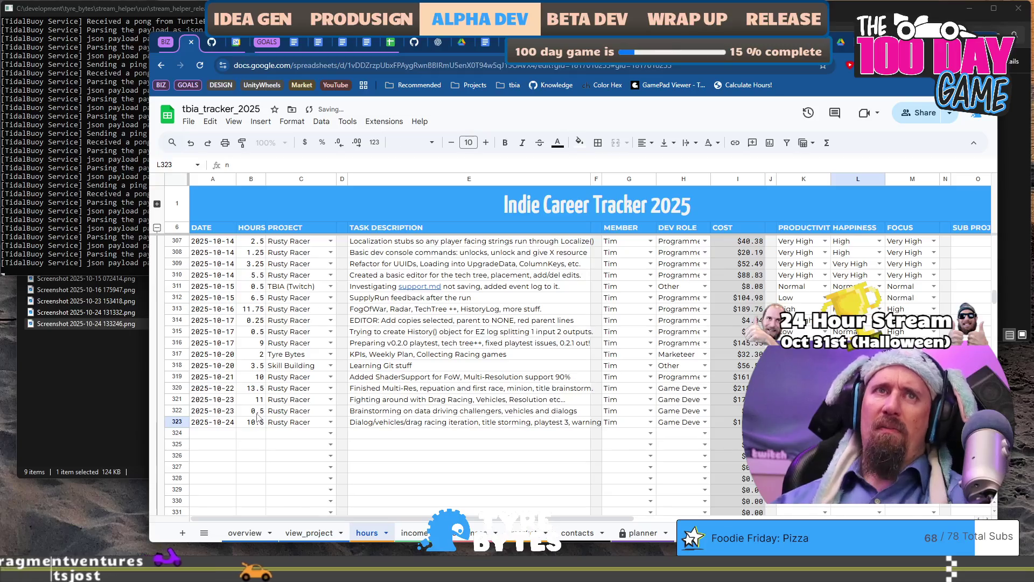
key(Return)
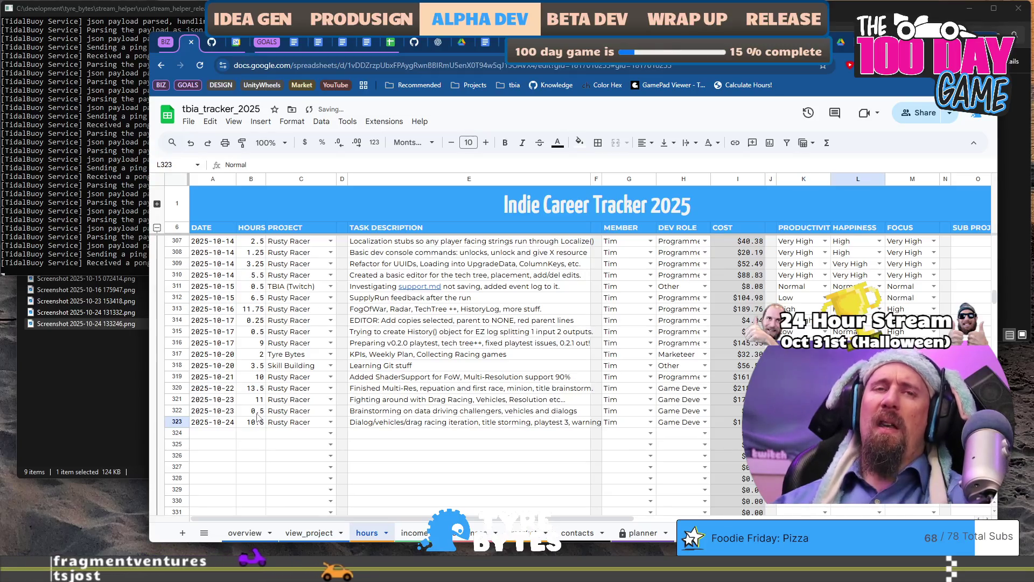
Fill the K323 productivity rating by autocomplete, then switch to the overview sheet.
key(Left)
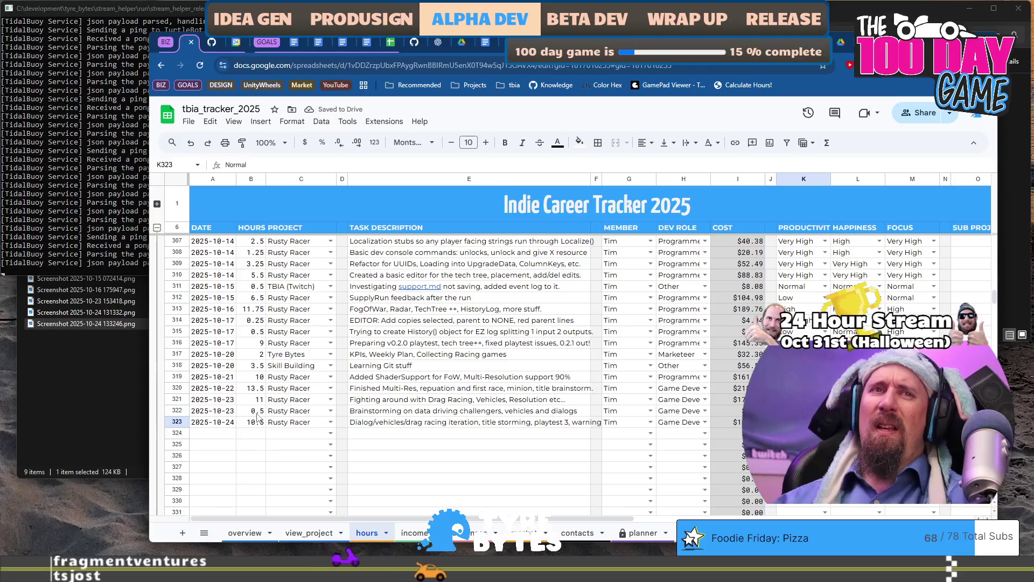
text(h)
key(Tab)
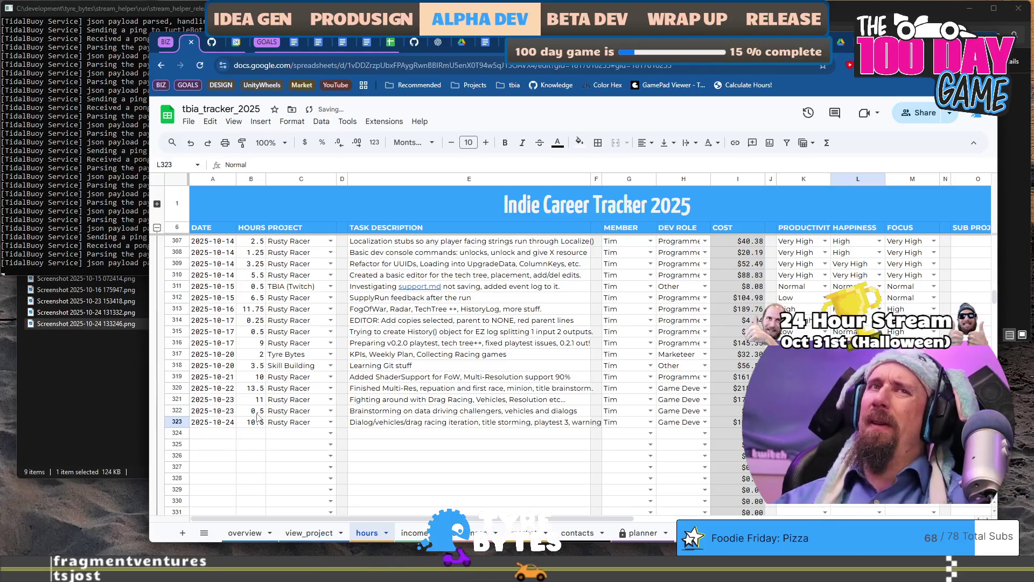
text(h)
key(Tab)
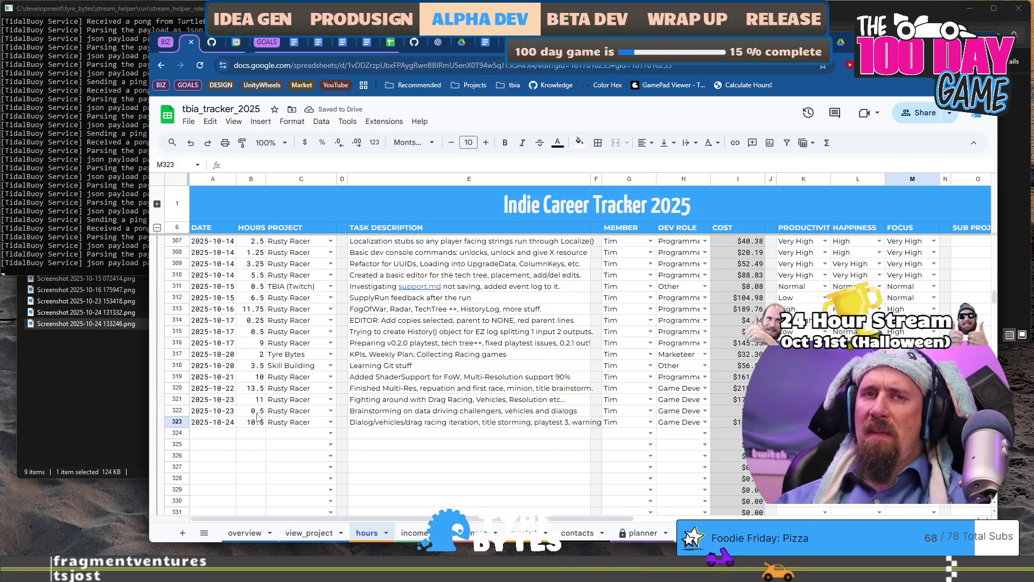
text(h)
key(Return)
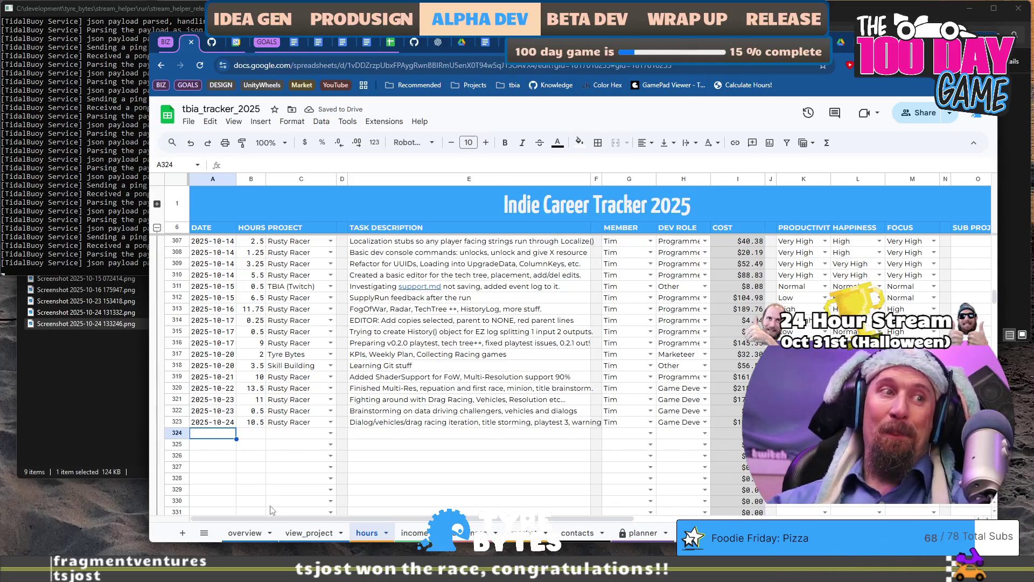
click(245, 532)
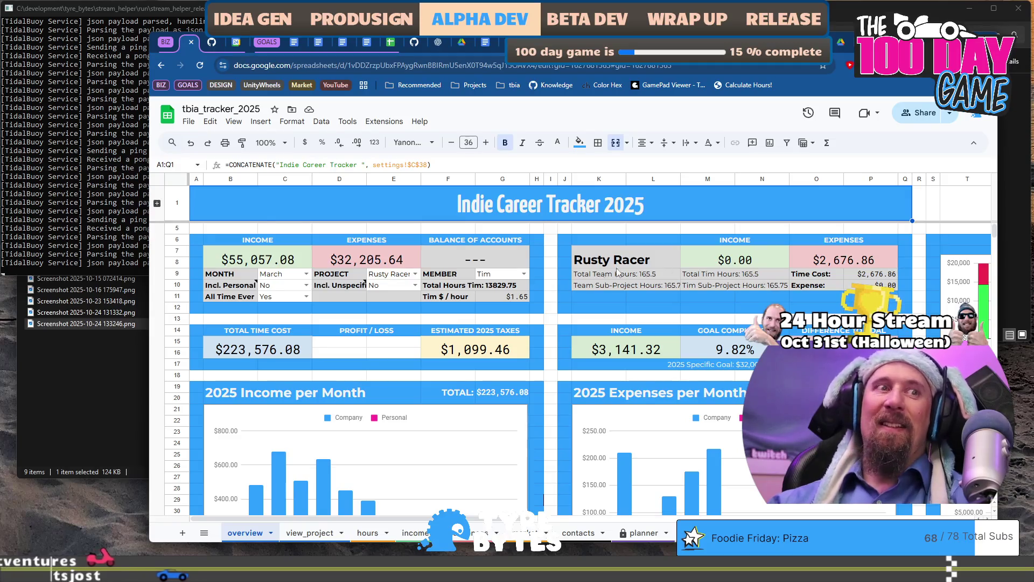
scroll(477, 324, down, 8)
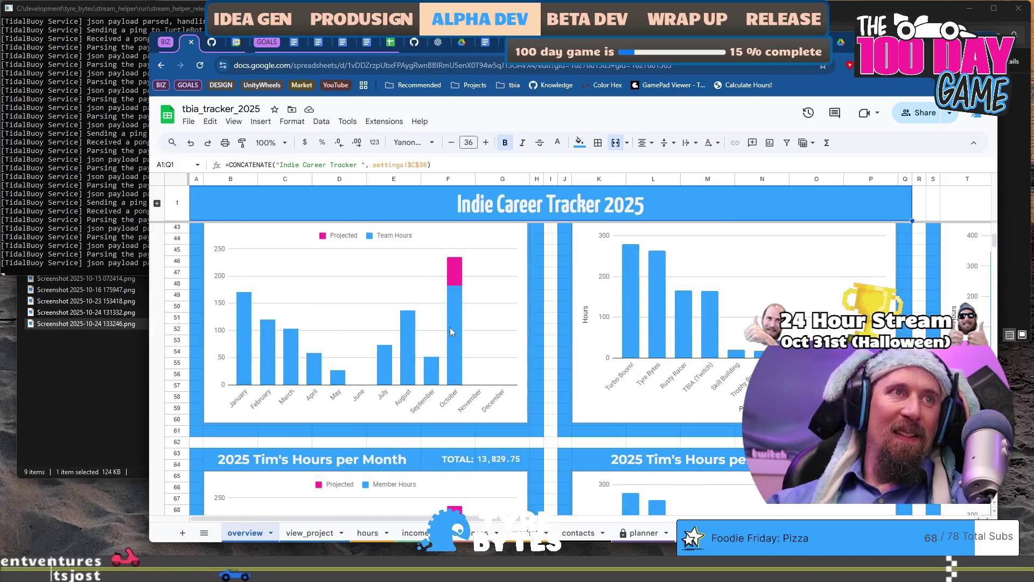
click(450, 327)
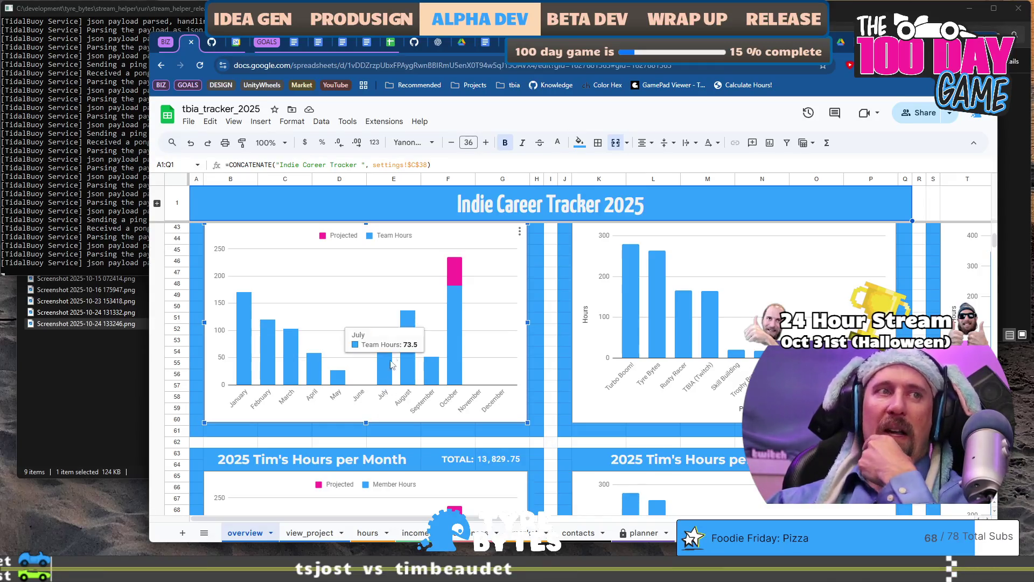
mouse_move(410, 317)
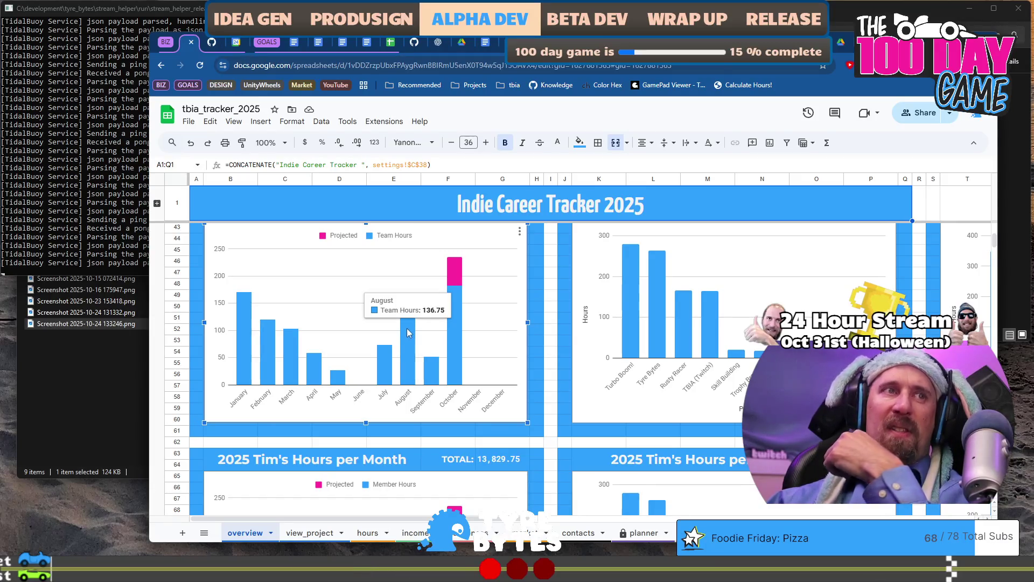
mouse_move(408, 339)
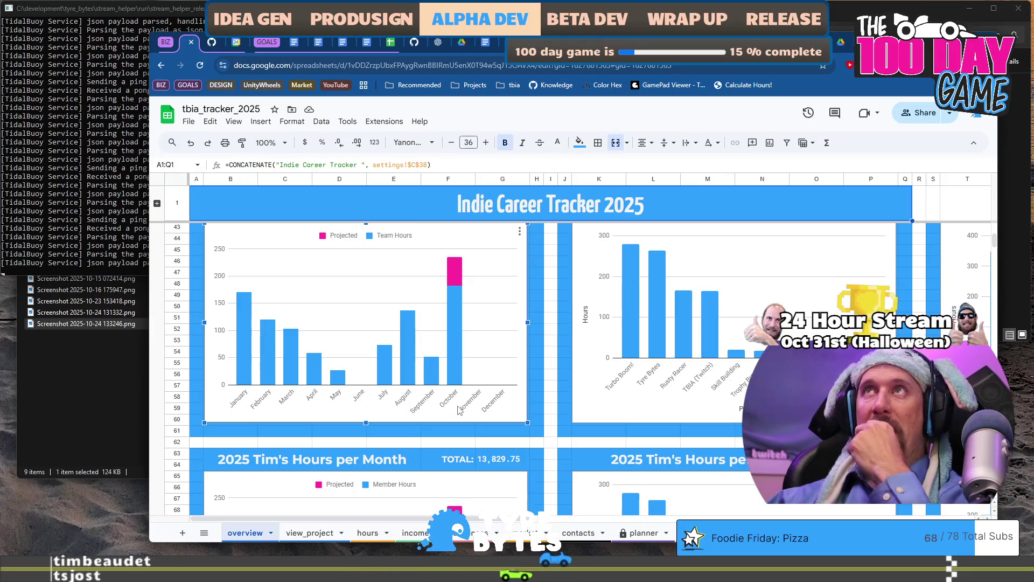
Scroll back up to the top of the overview dashboard.
scroll(458, 410, up, 1)
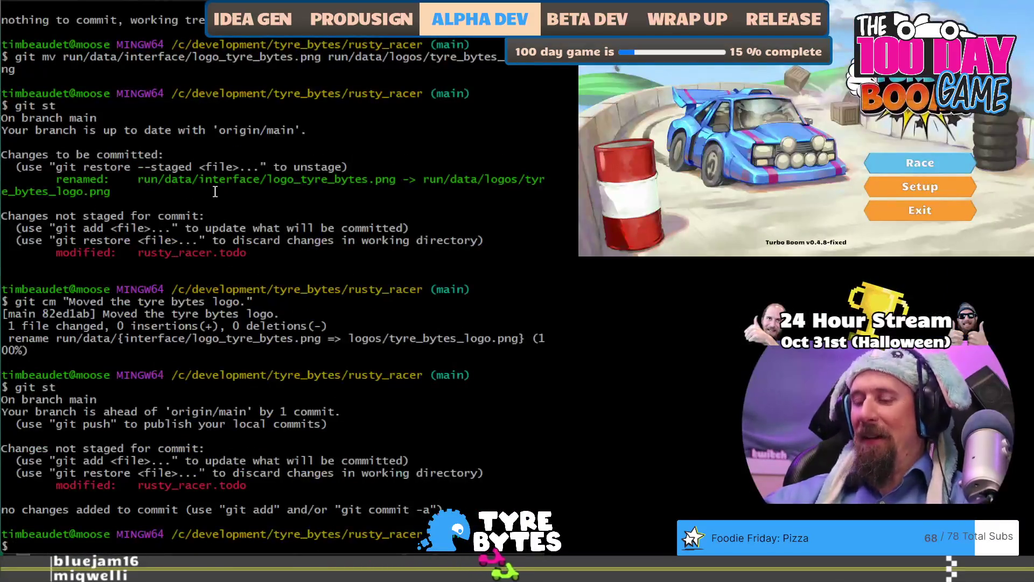
Check repository status and stage both rusty_racer.todo hunks with git ap.
text(t st)
key(Return)
text(git a)
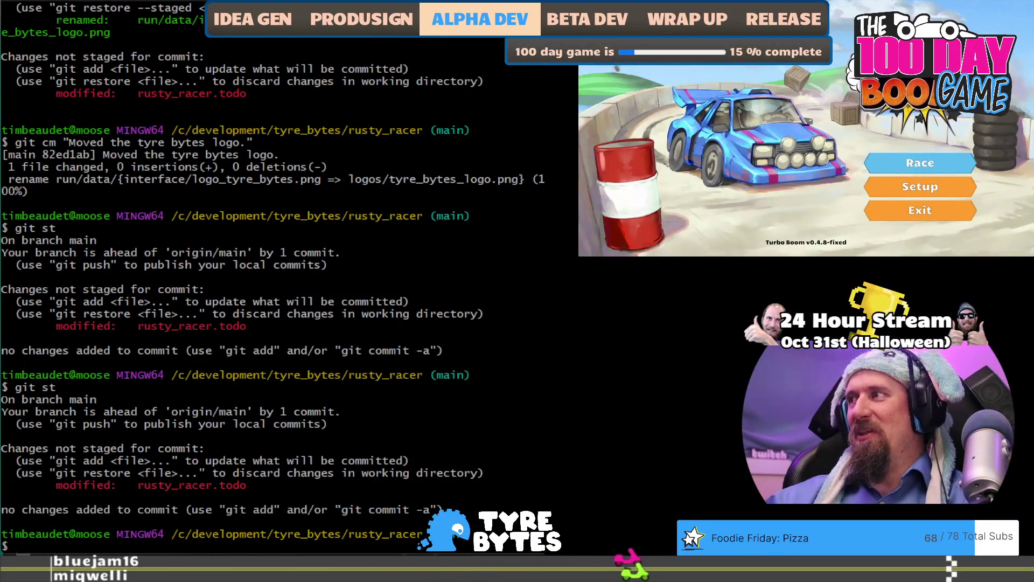
text(p)
key(Return)
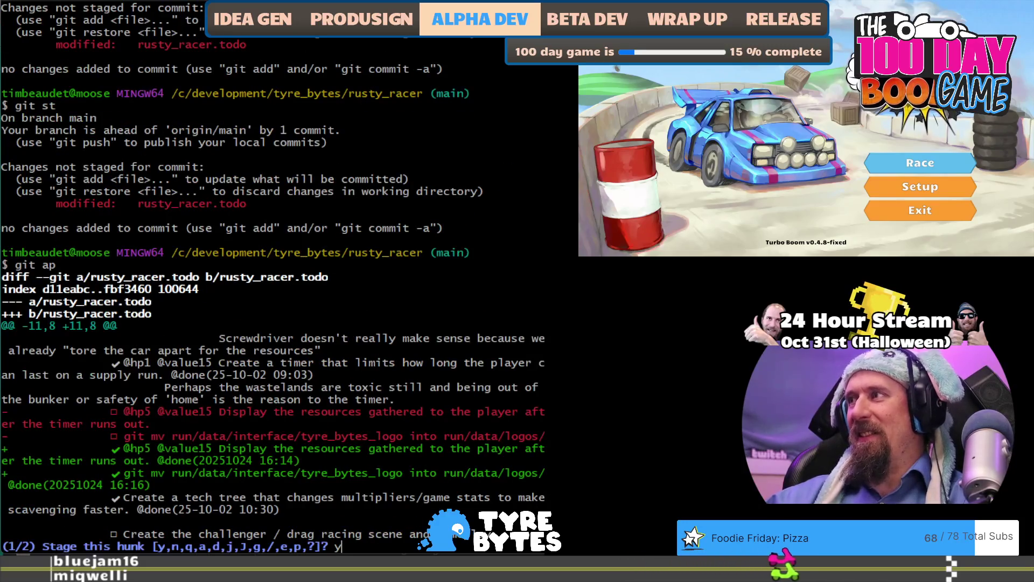
text(y)
key(Return)
text(y)
key(Return)
Commit as "todone notes.", confirm a clean tree, and git push to origin main.
text(g)
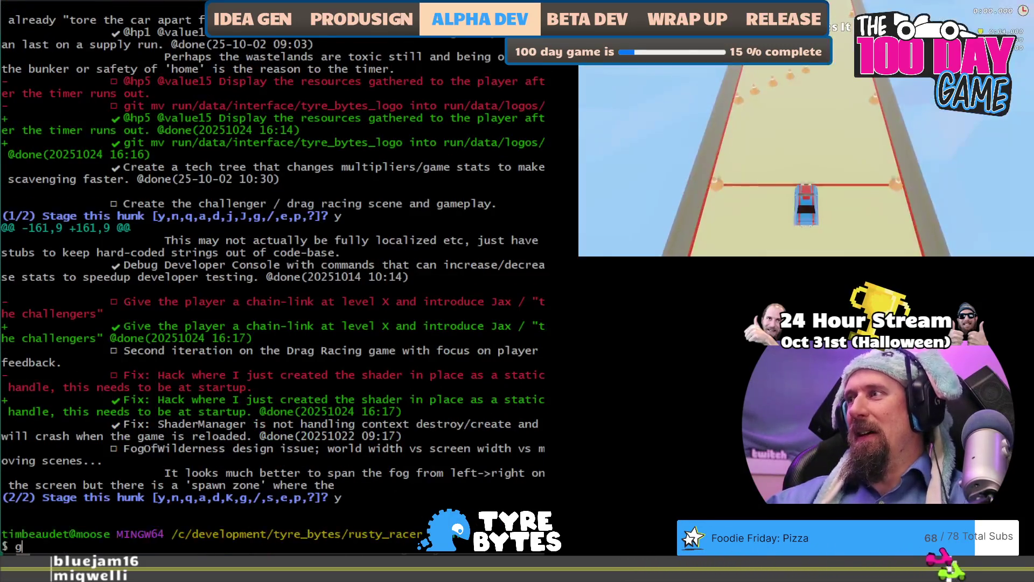
text(it c)
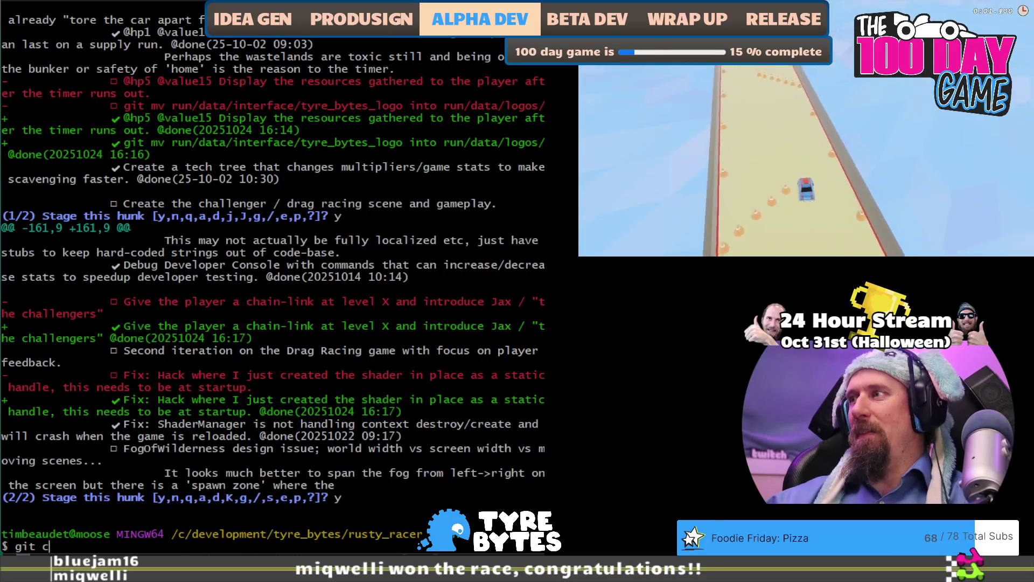
text(m "todones.)
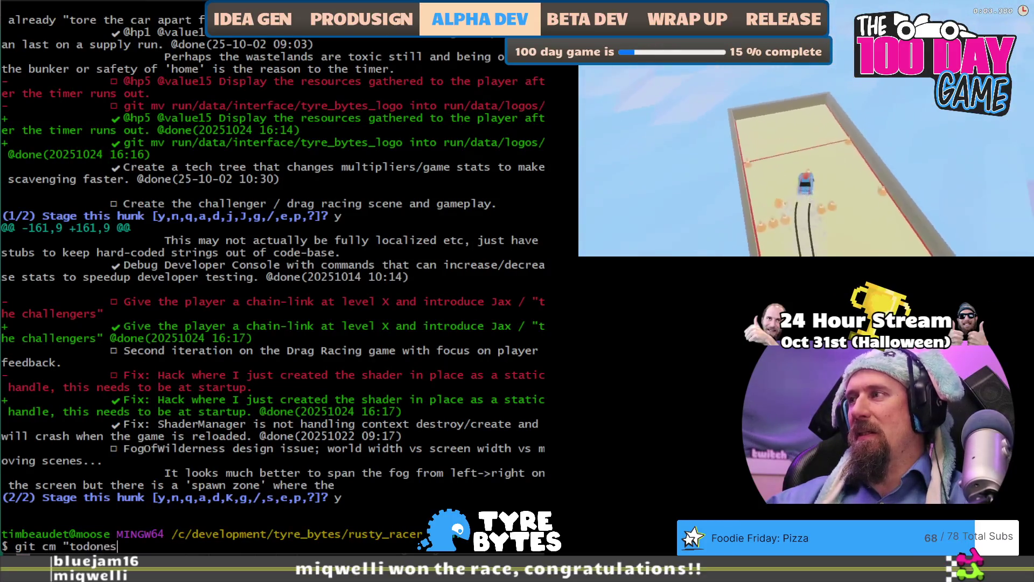
key(BackSpace)
key(BackSpace)
text(n)
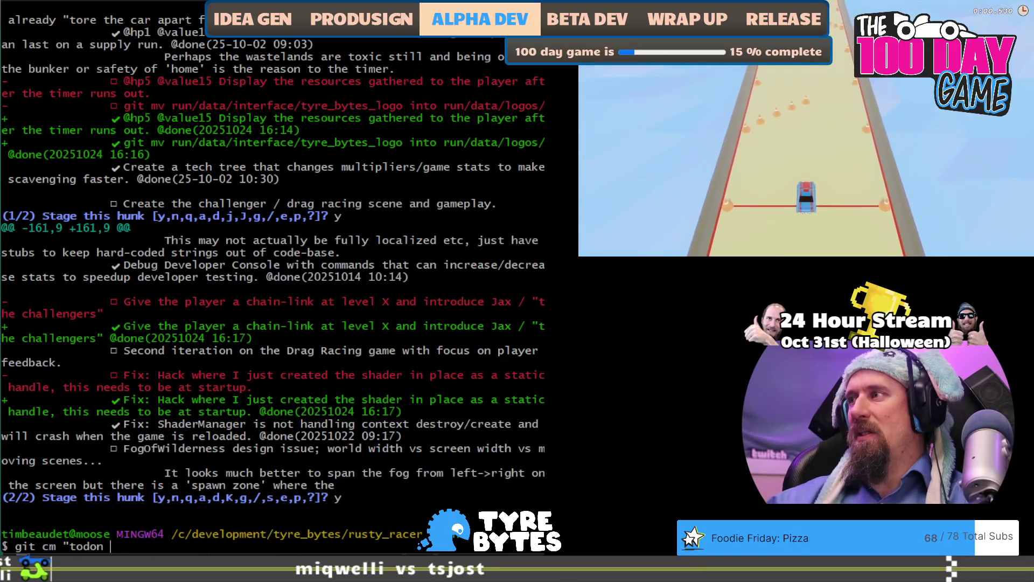
text(otes.")
key(Return)
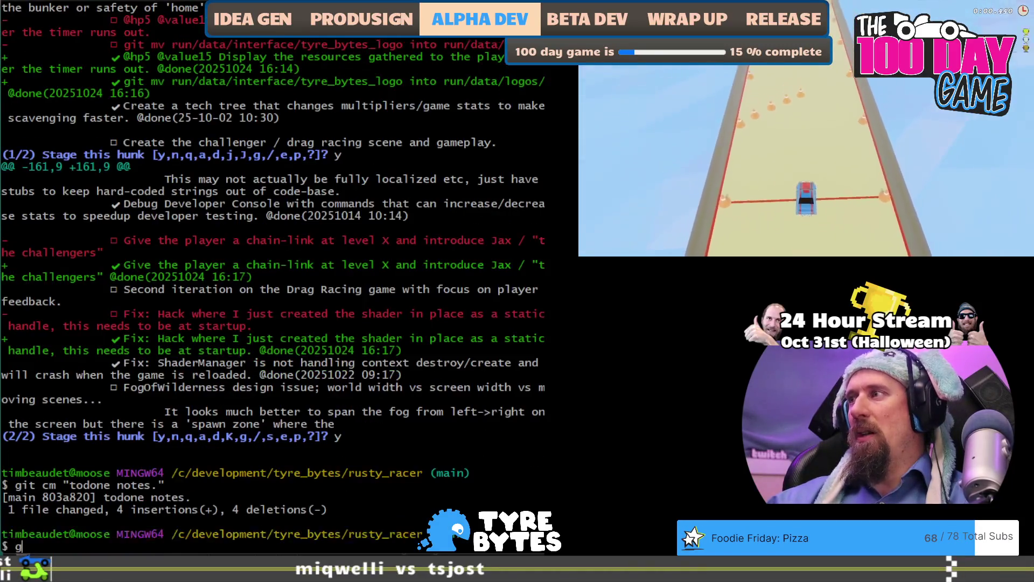
text(git st)
key(Return)
text(git push)
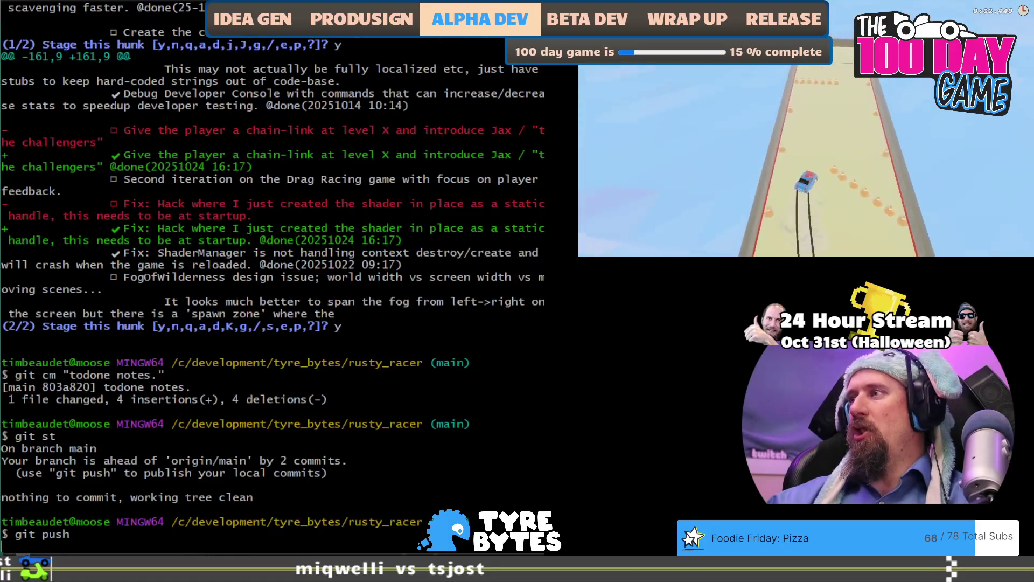
key(Return)
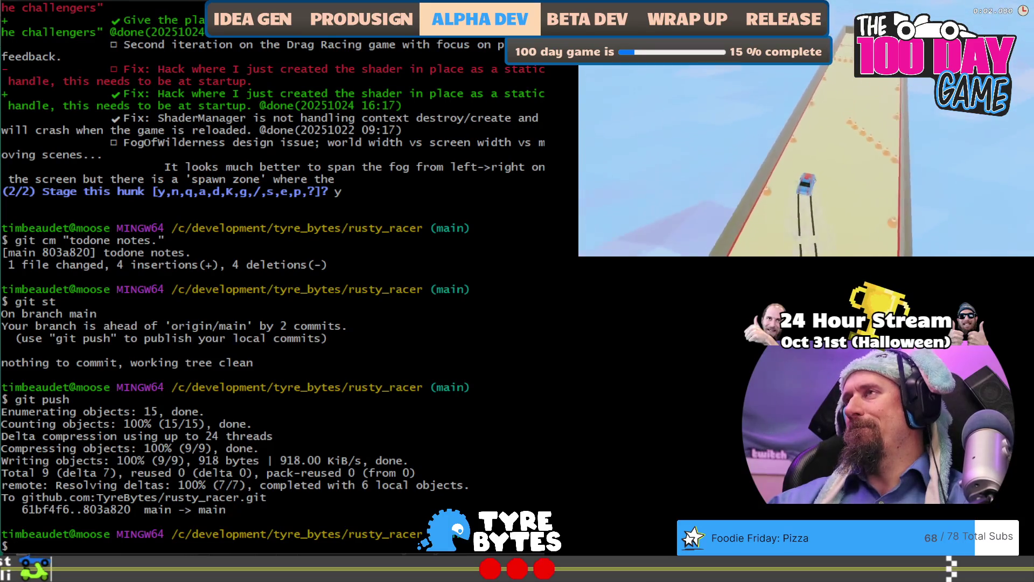
key(alt+Tab)
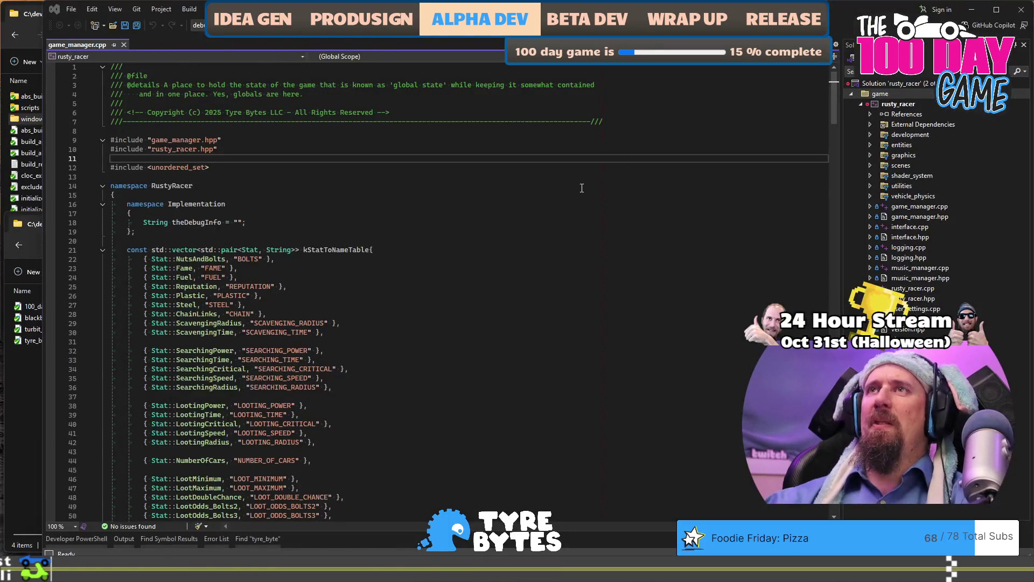
Discard the empty Untitled-1 file without saving and close the VS Code window.
click(582, 188)
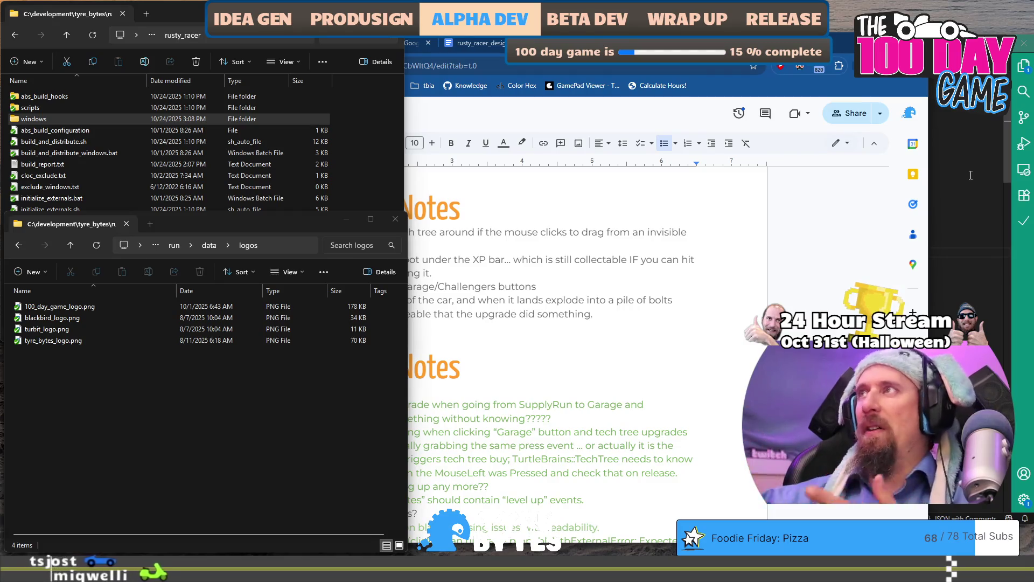
click(949, 174)
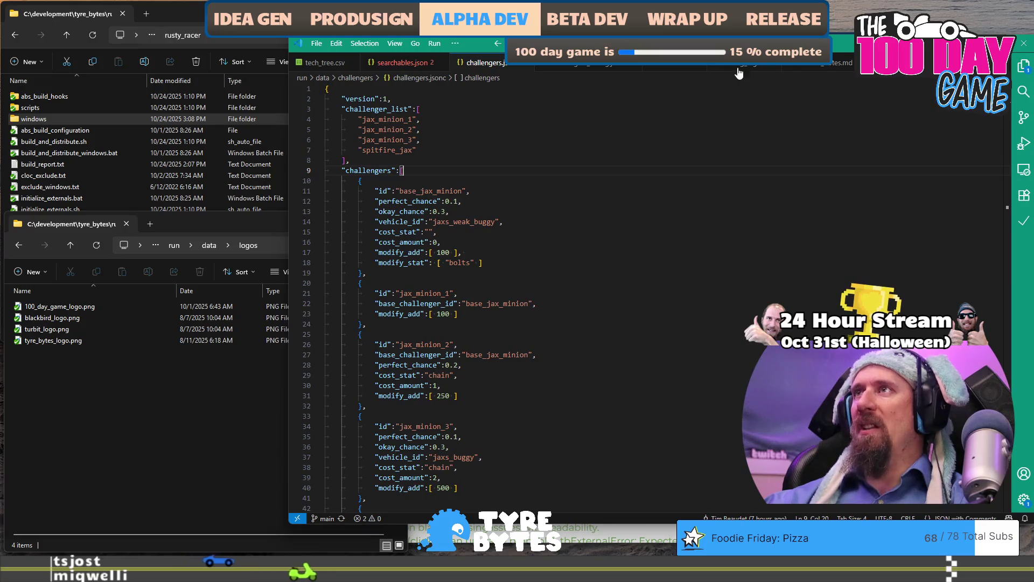
click(678, 69)
click(698, 67)
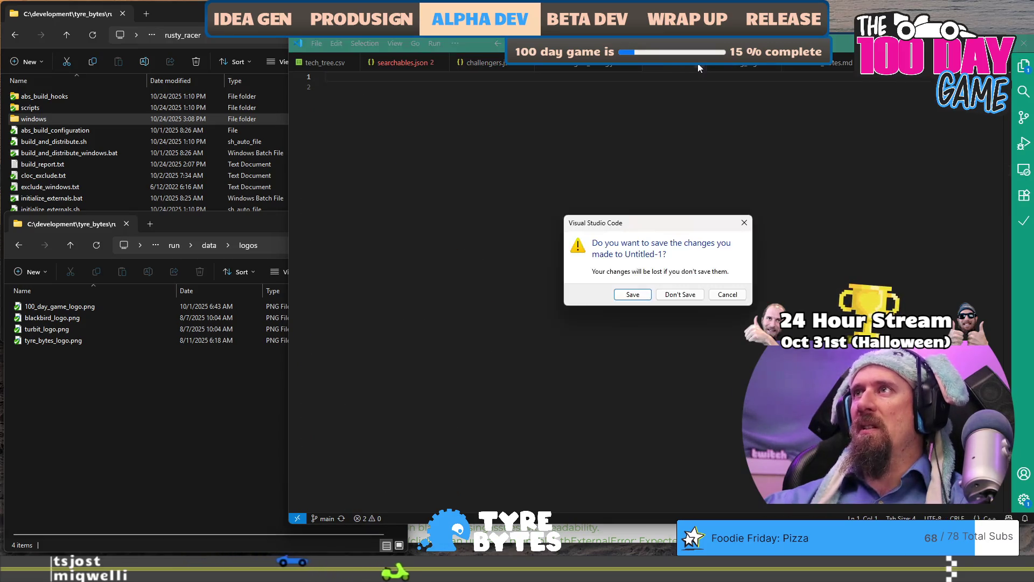
click(680, 295)
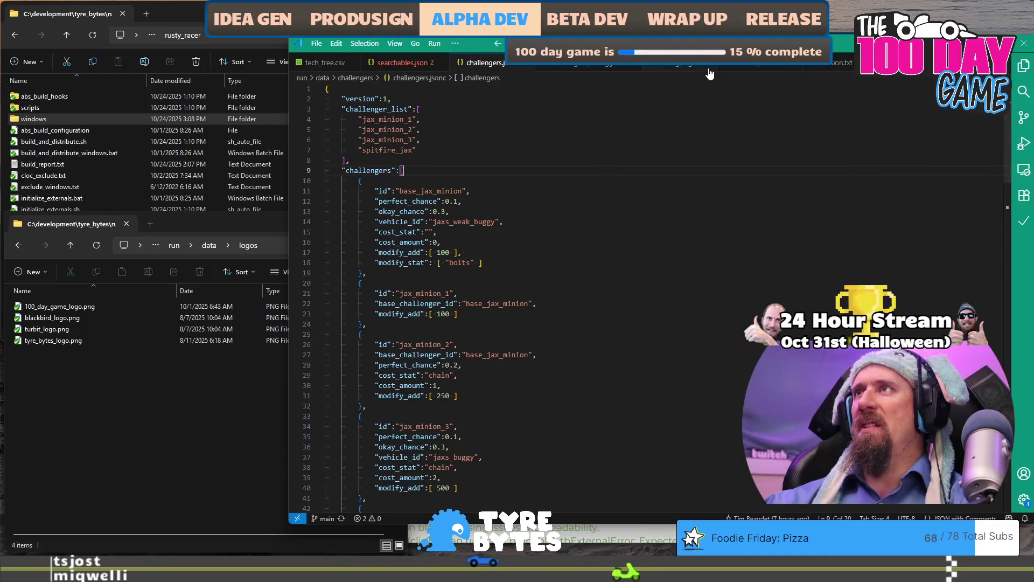
click(1024, 48)
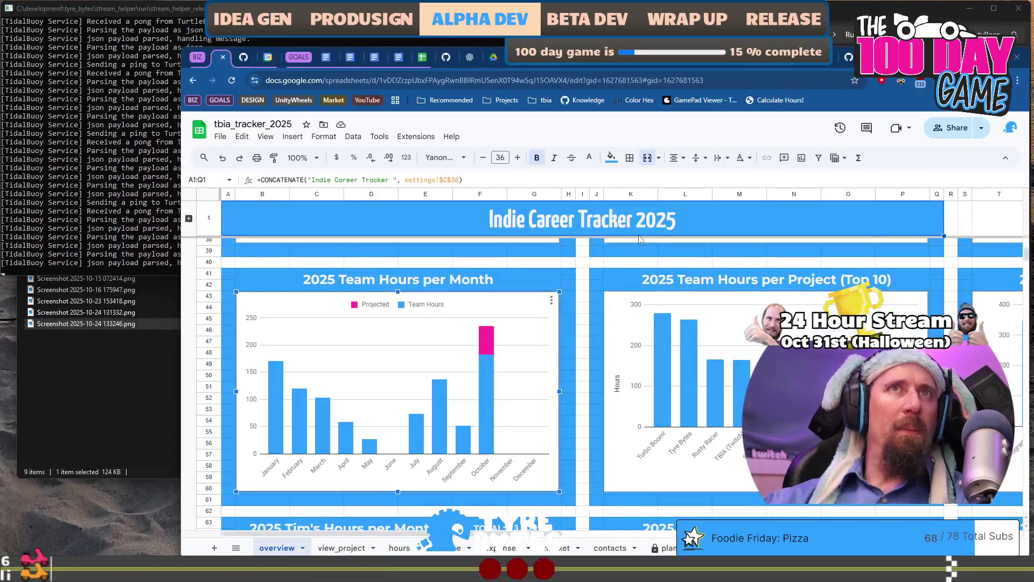
Cycle browser tabs to the Google Drive racing_game_ideas folder.
key(ctrl+Tab)
key(ctrl+Tab)
key(ctrl+Tab)
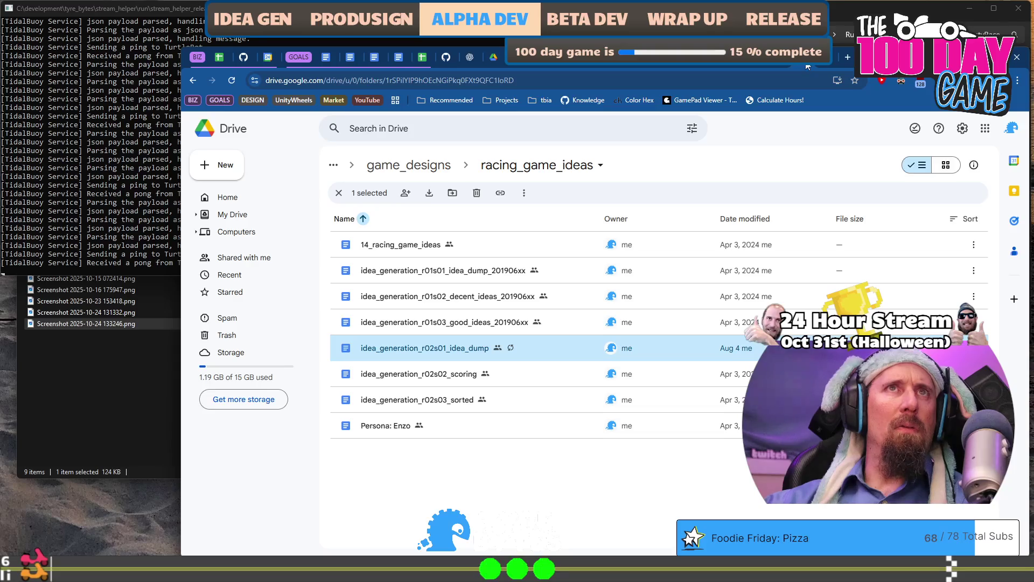
Open idea_generation_r02s01_idea_dump, then start a blank new tab ready for an address.
key(Return)
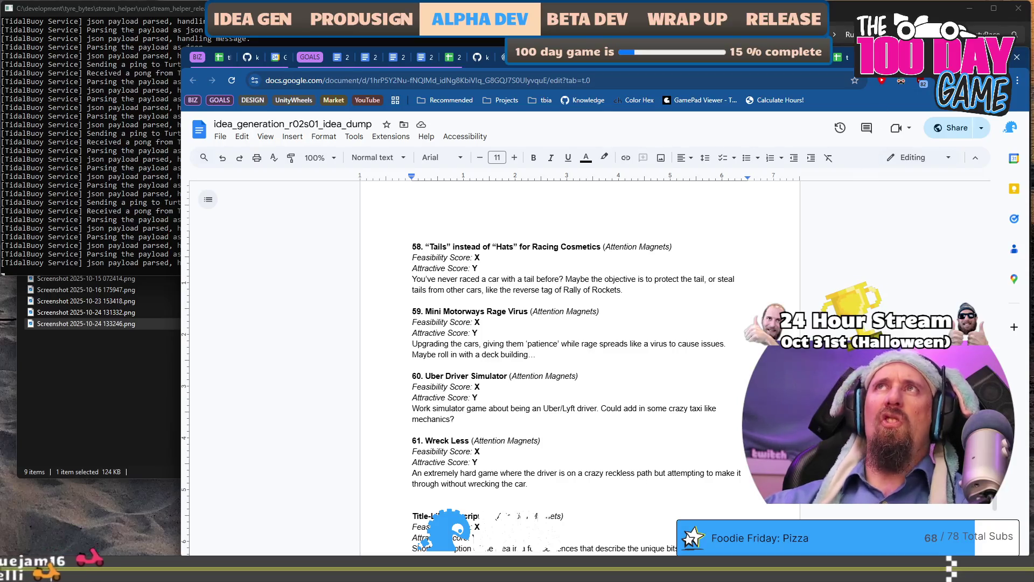
key(ctrl+t)
click(723, 82)
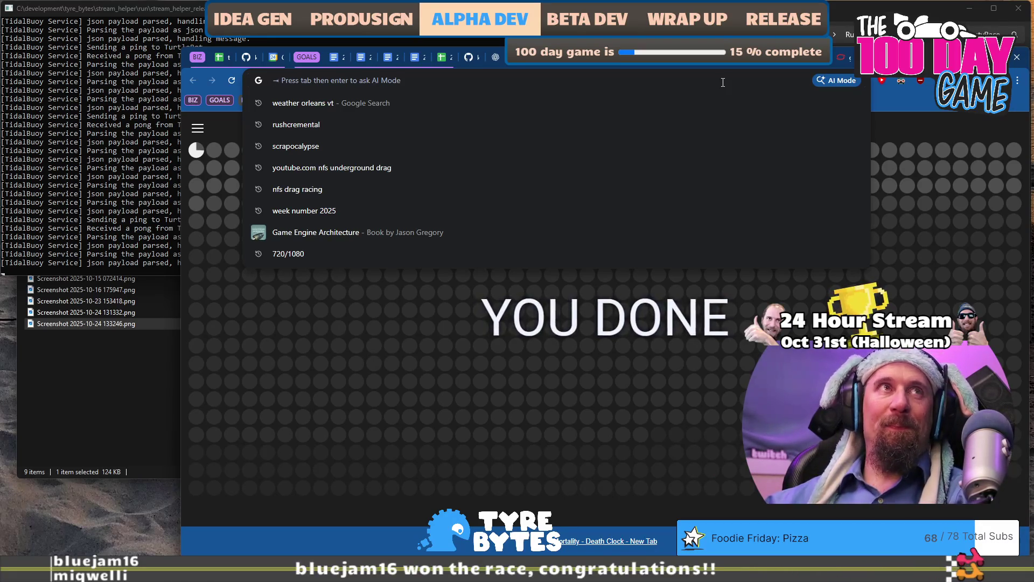
Go to twitch.tv/timbeaudet, dismissing the autocompleted Bluesky address.
text(b)
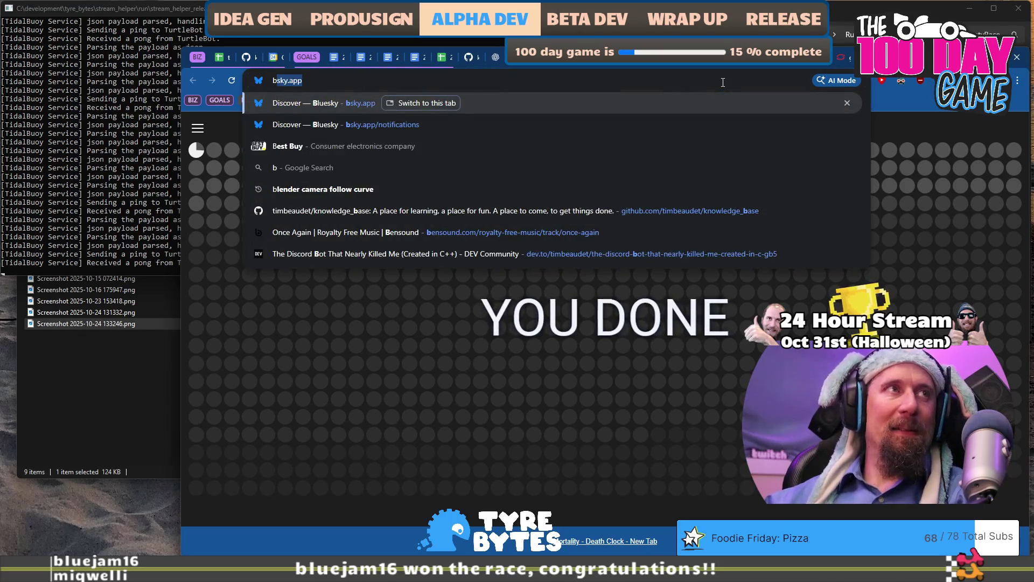
key(Escape)
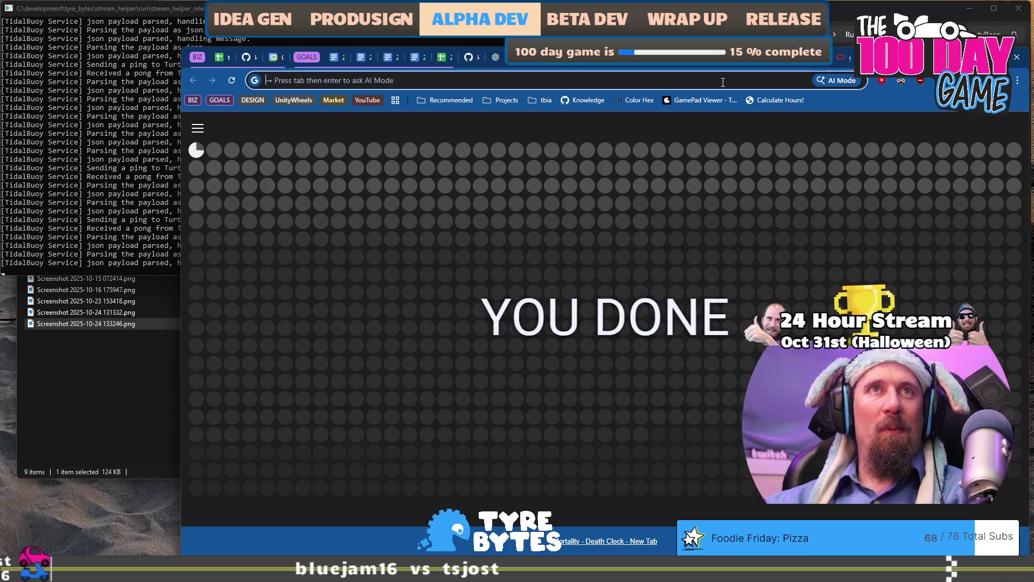
text(twitch.tv/timbeaudet/)
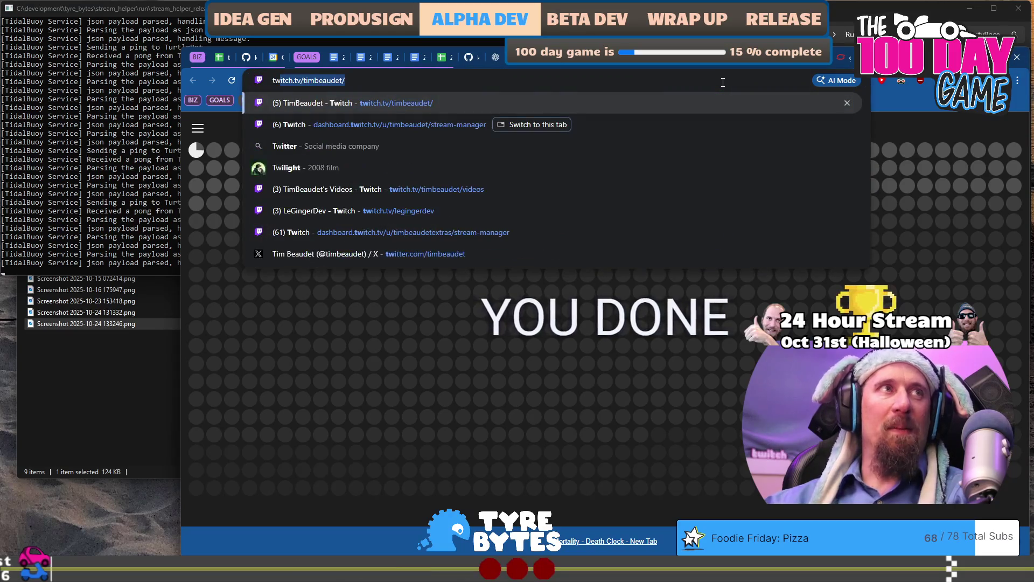
key(Return)
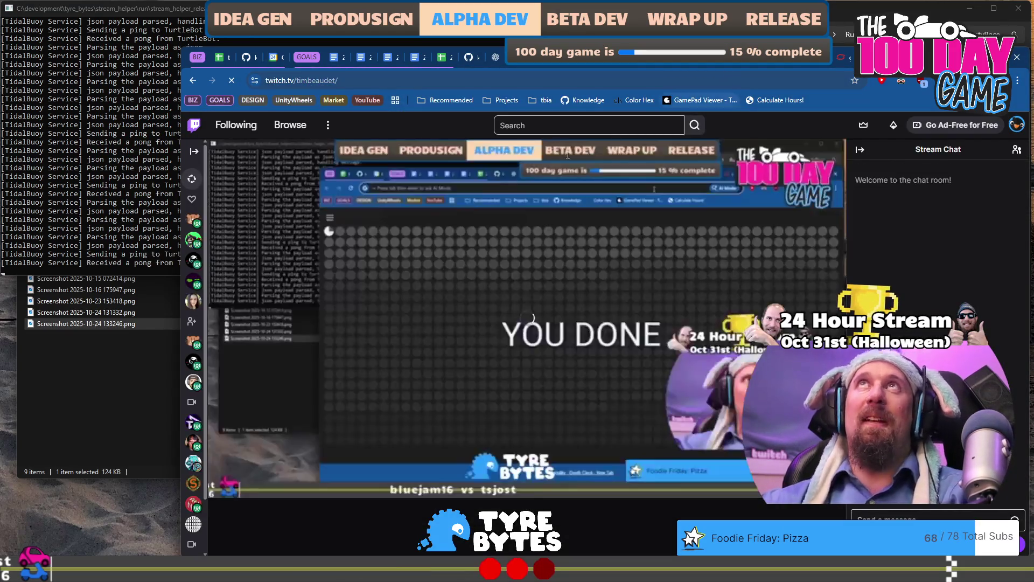
Expand the followed channels list and open the Software and Game Development category.
click(195, 152)
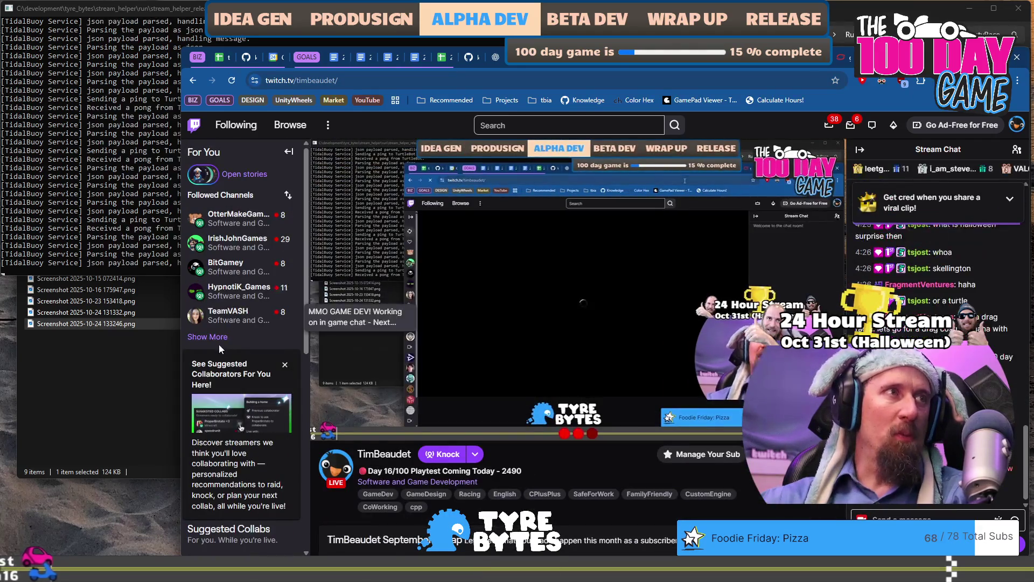
click(209, 337)
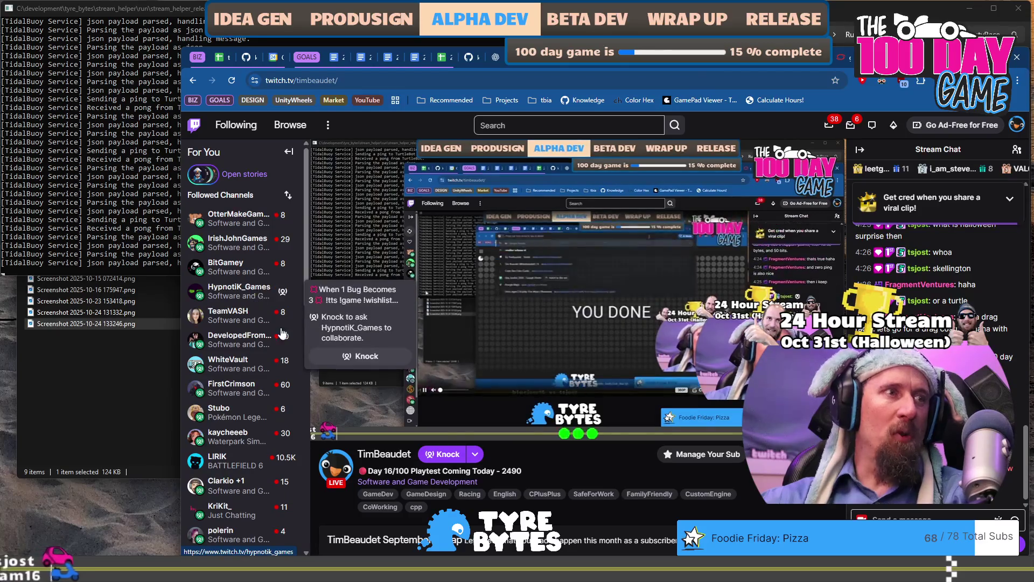
scroll(215, 345, down, 5)
click(385, 484)
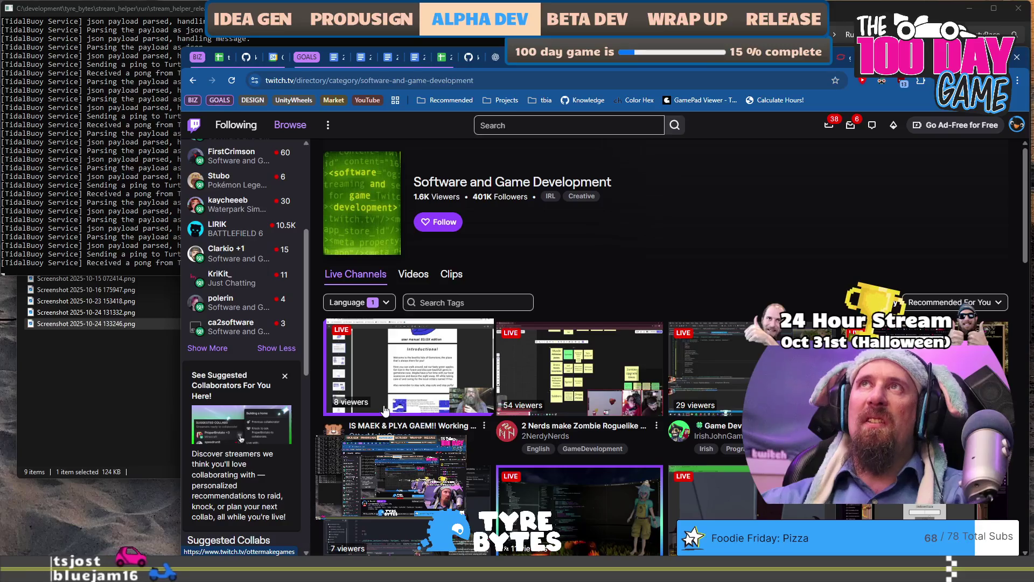
Show more followed channels and scroll through the expanded list.
mouse_move(265, 276)
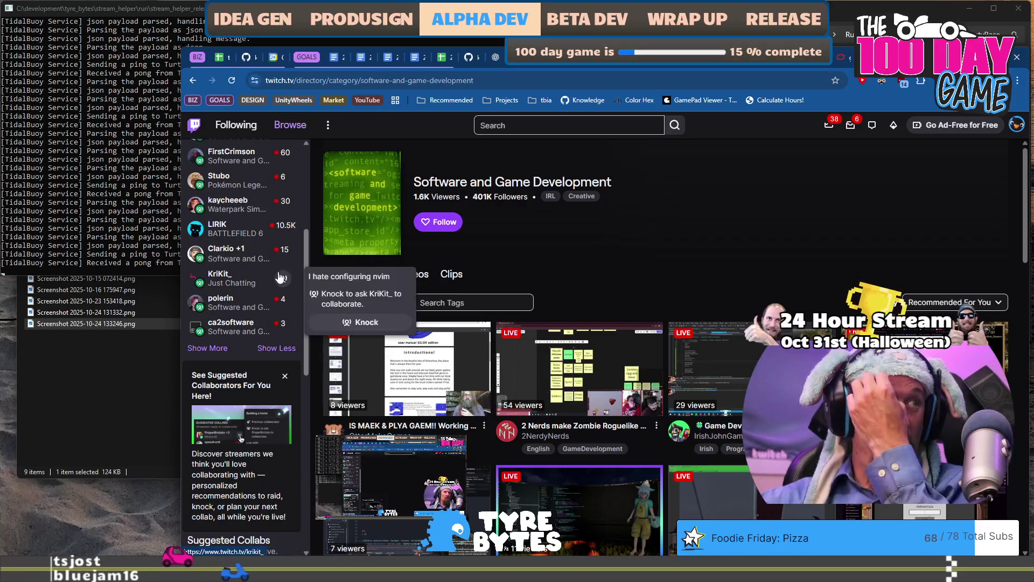
scroll(265, 275, up, 1)
scroll(266, 275, up, 3)
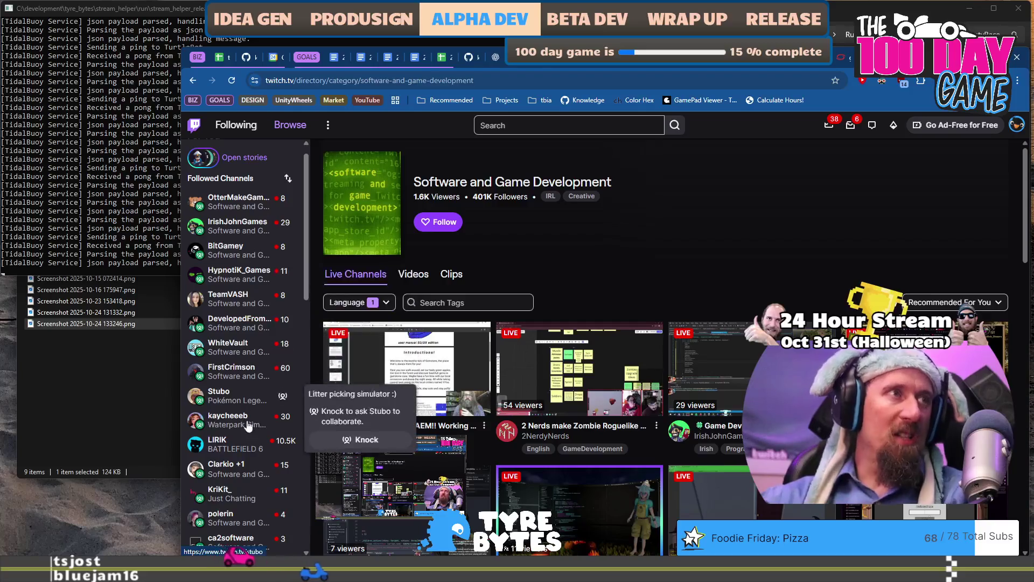
scroll(261, 464, down, 2)
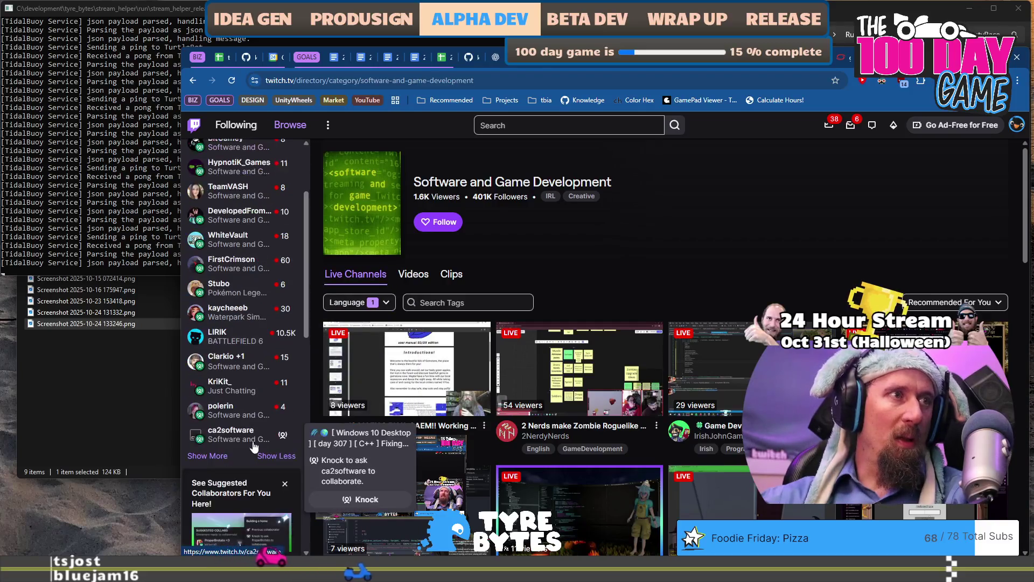
click(219, 456)
scroll(231, 419, down, 1)
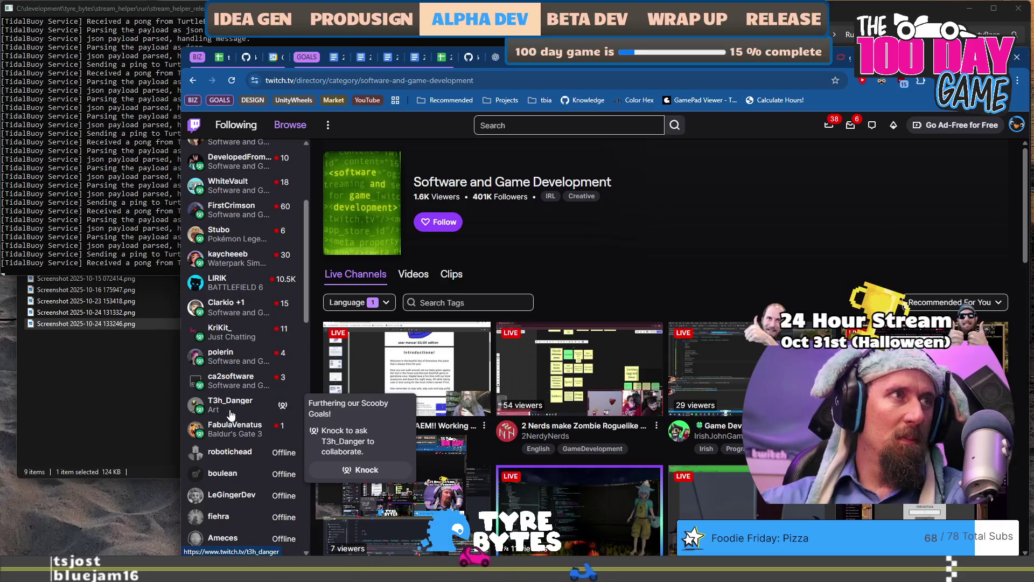
scroll(231, 413, up, 2)
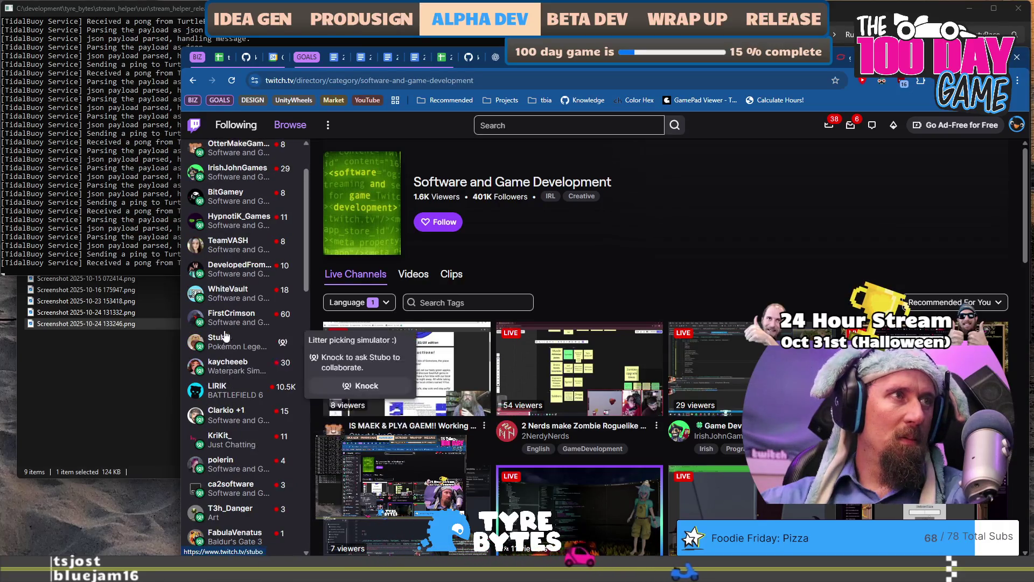
scroll(225, 337, up, 2)
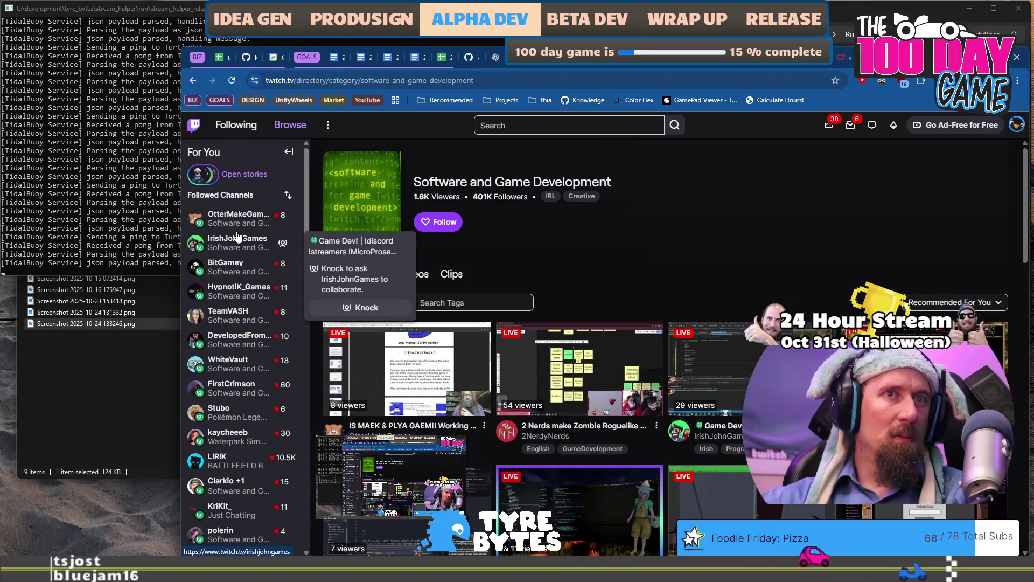
scroll(237, 269, down, 5)
scroll(541, 342, down, 2)
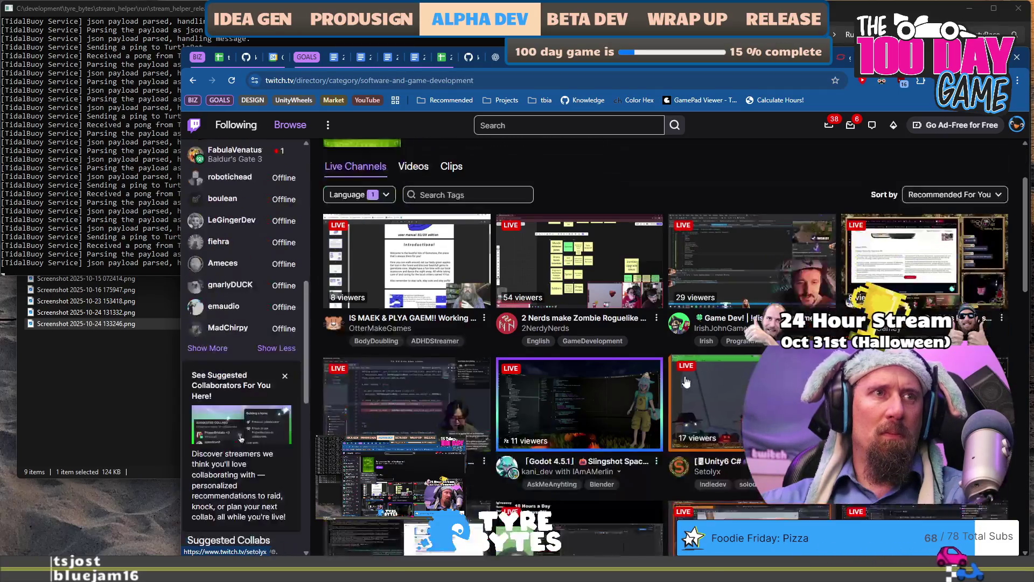
scroll(542, 342, down, 2)
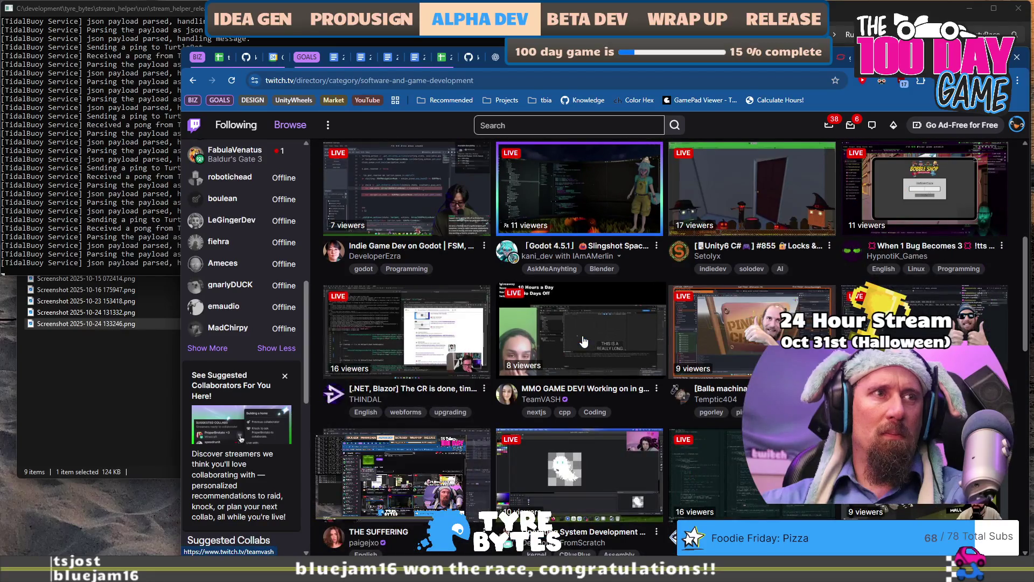
scroll(582, 328, up, 4)
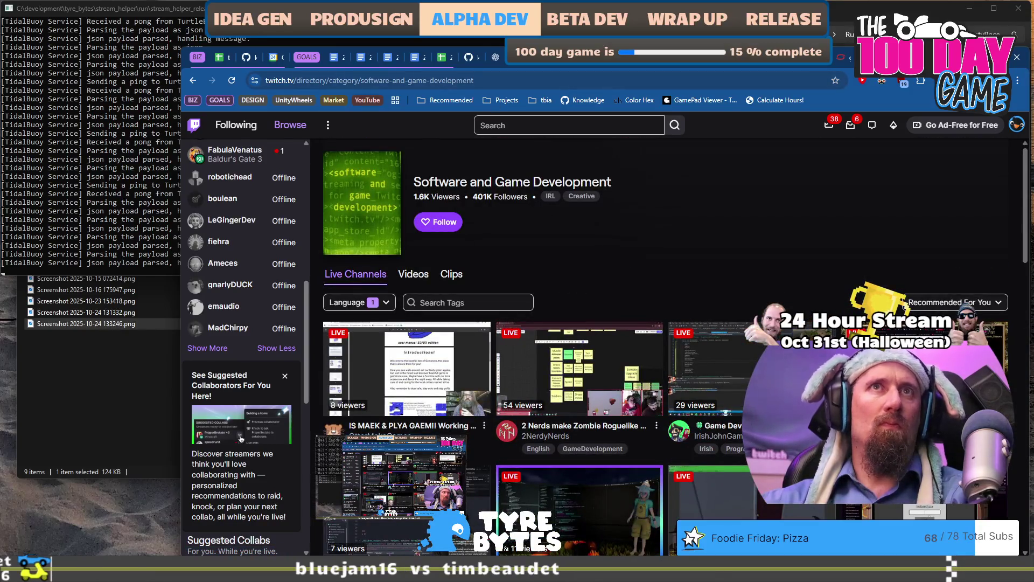
Open the autocompleted twitch.tv/jo channel in a new tab.
key(ctrl+t)
text(twitch.tv/jo)
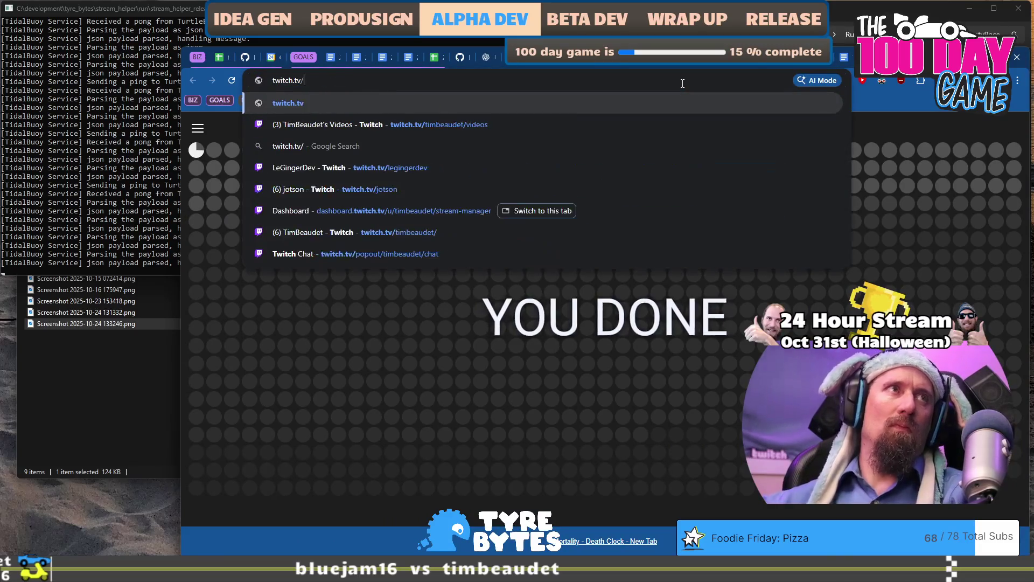
key(Return)
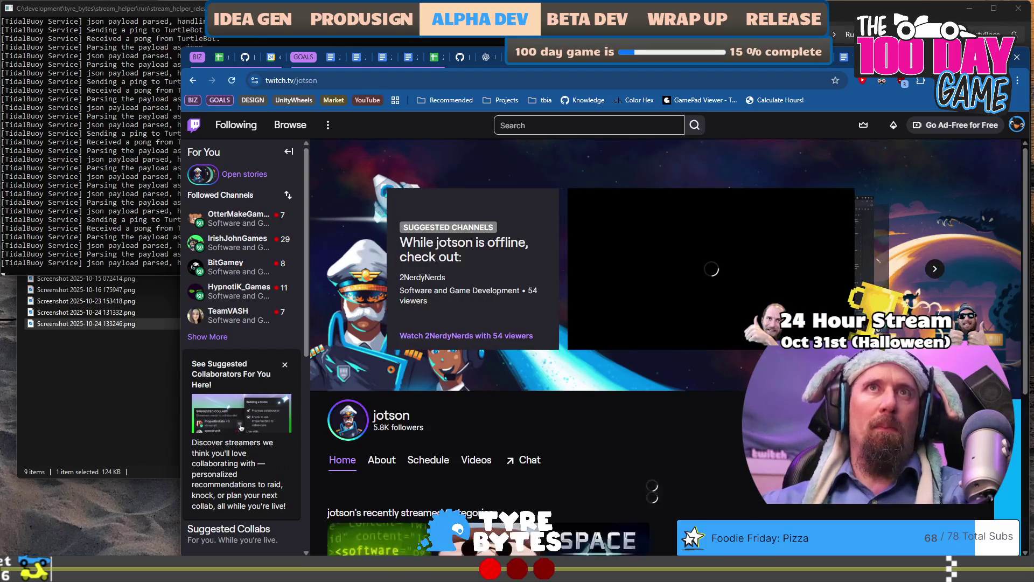
Scroll the Software and Game Development grid and open the "Friday linux install and gamedev!" stream.
click(356, 538)
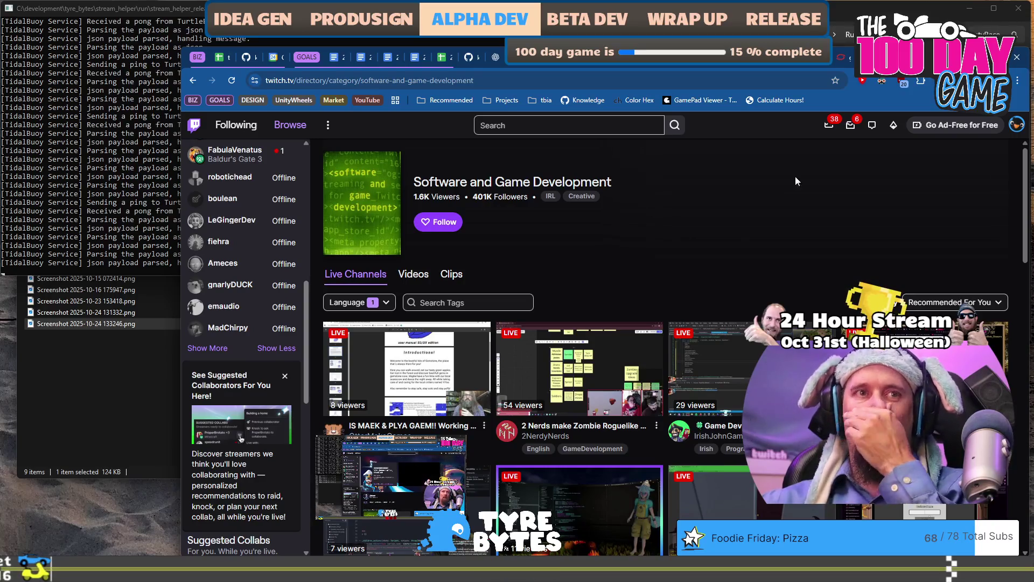
scroll(732, 279, down, 15)
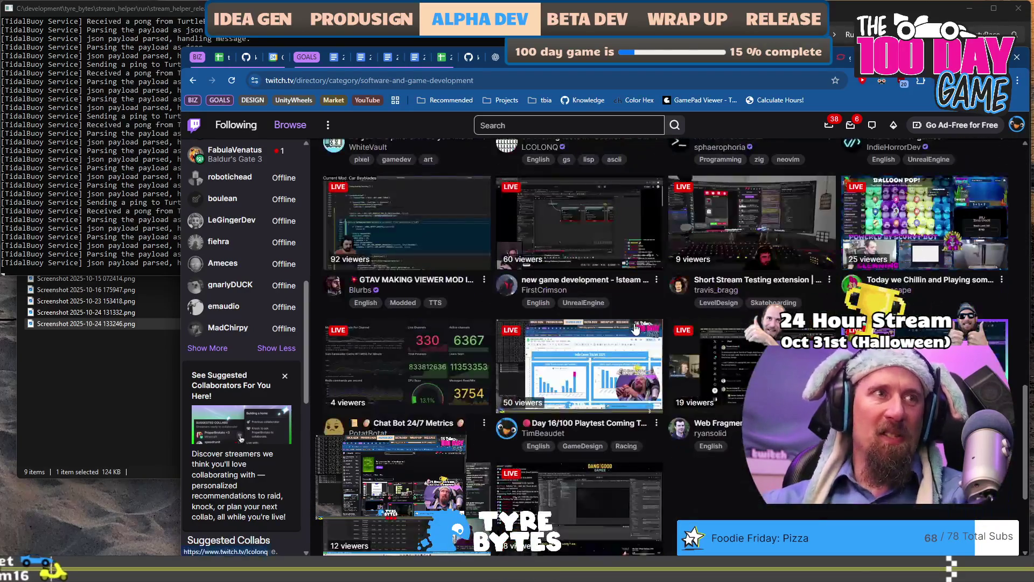
scroll(641, 330, down, 1)
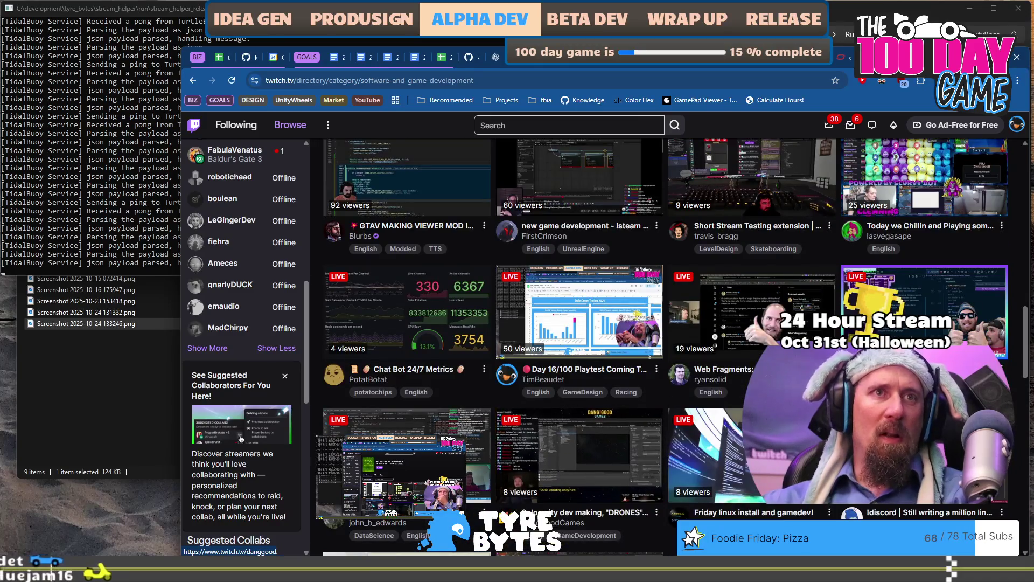
scroll(521, 357, down, 1)
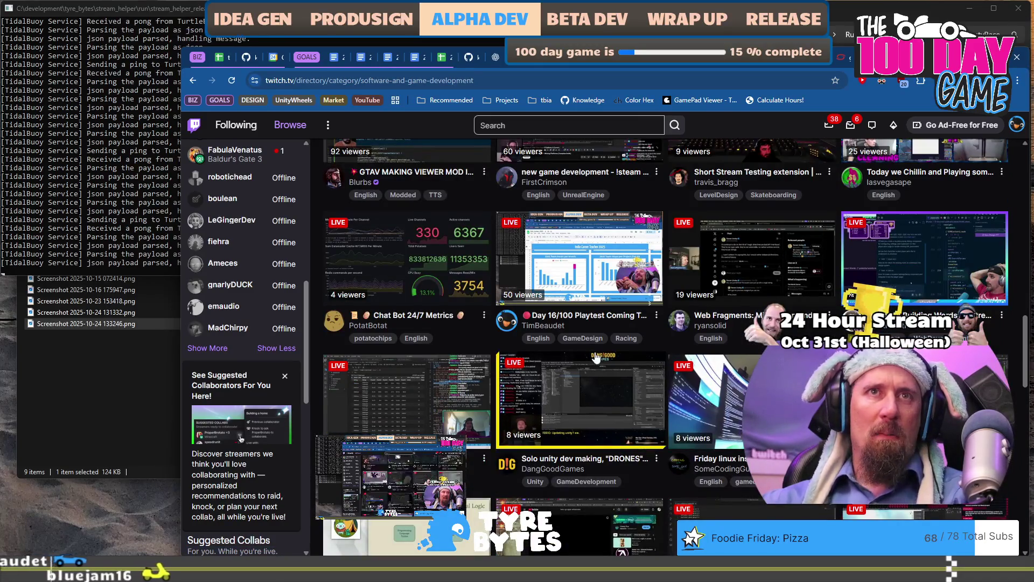
scroll(538, 360, down, 2)
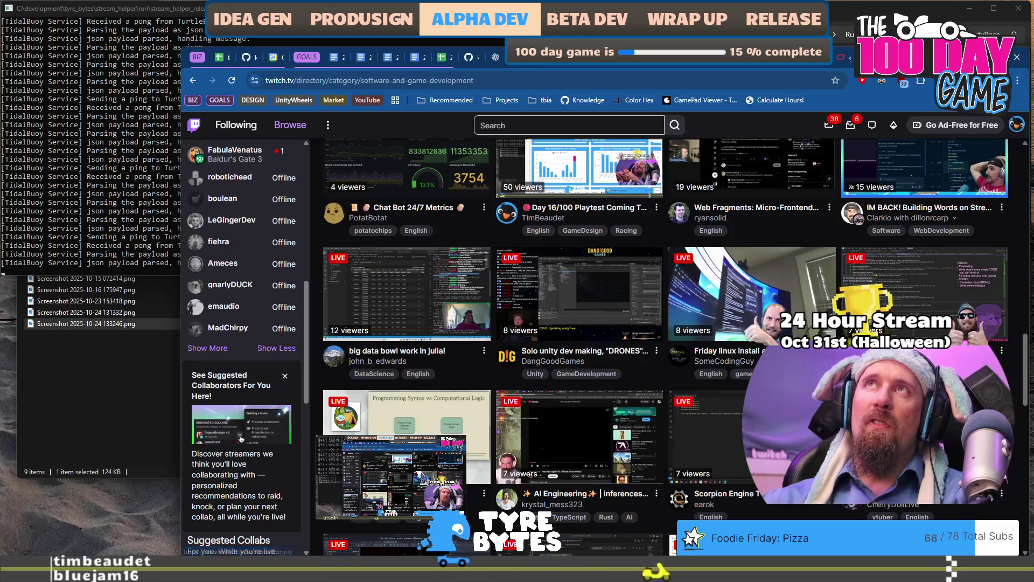
scroll(701, 340, down, 1)
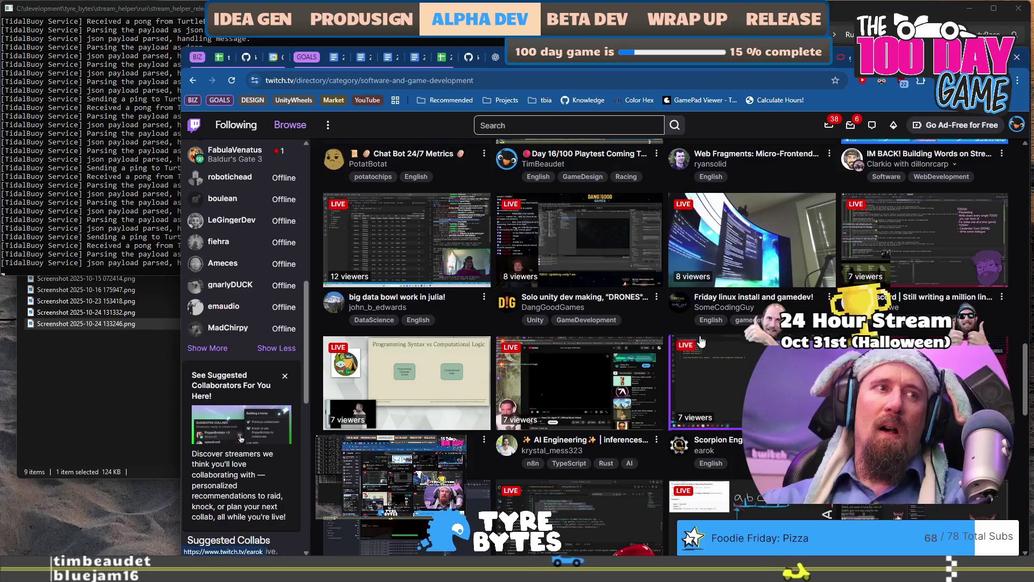
scroll(670, 326, down, 1)
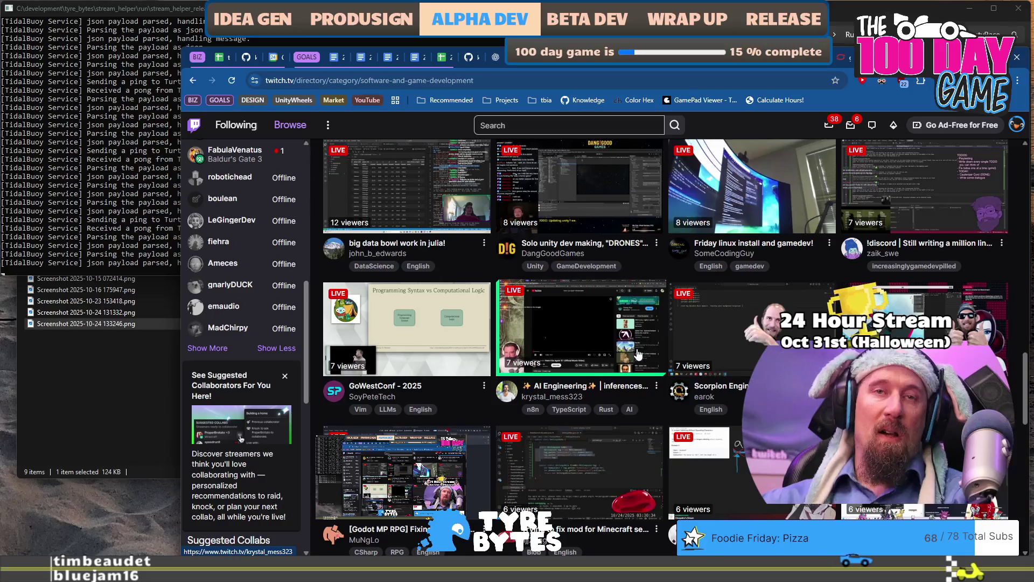
scroll(639, 354, down, 1)
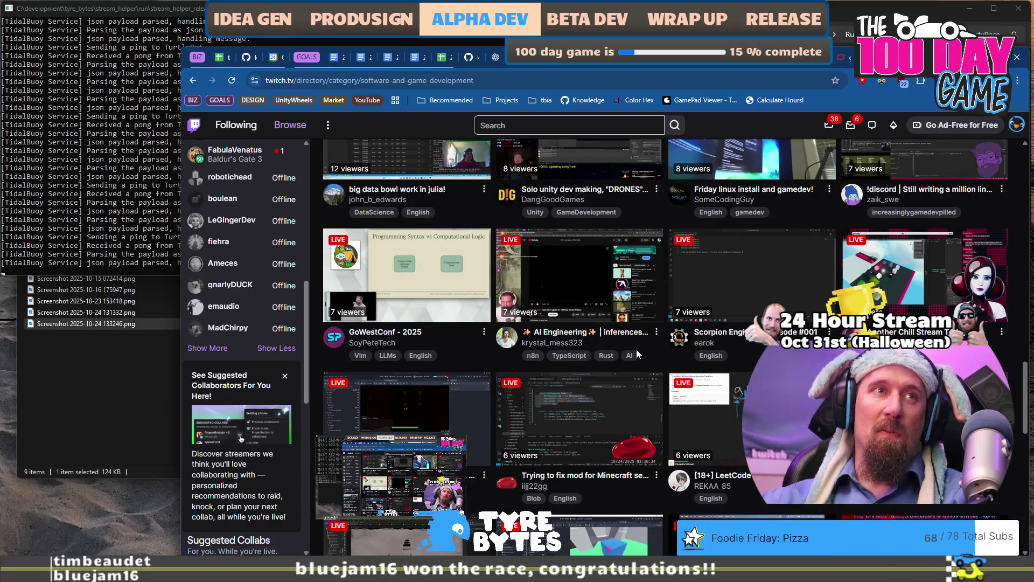
scroll(636, 349, up, 5)
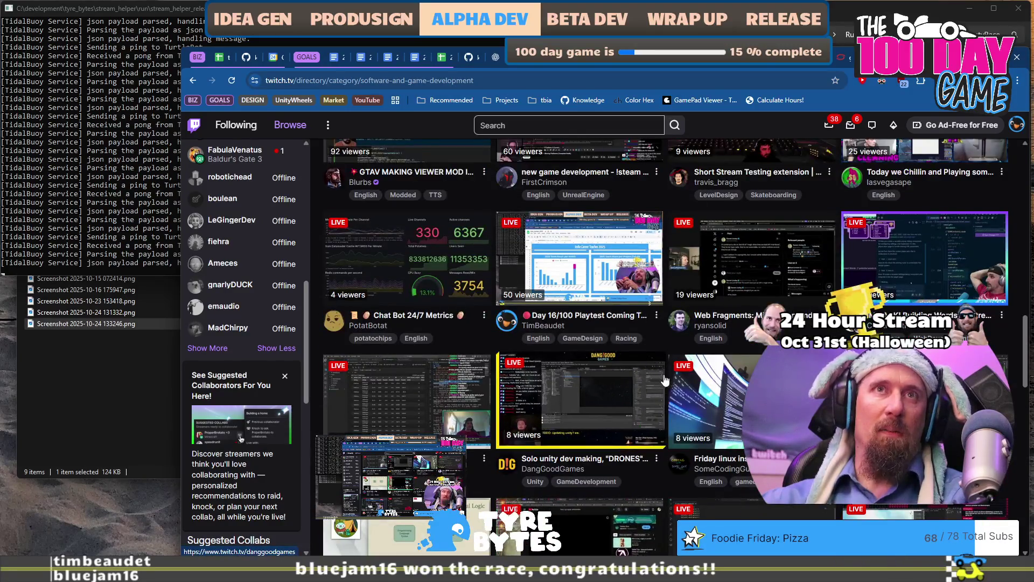
scroll(743, 353, down, 1)
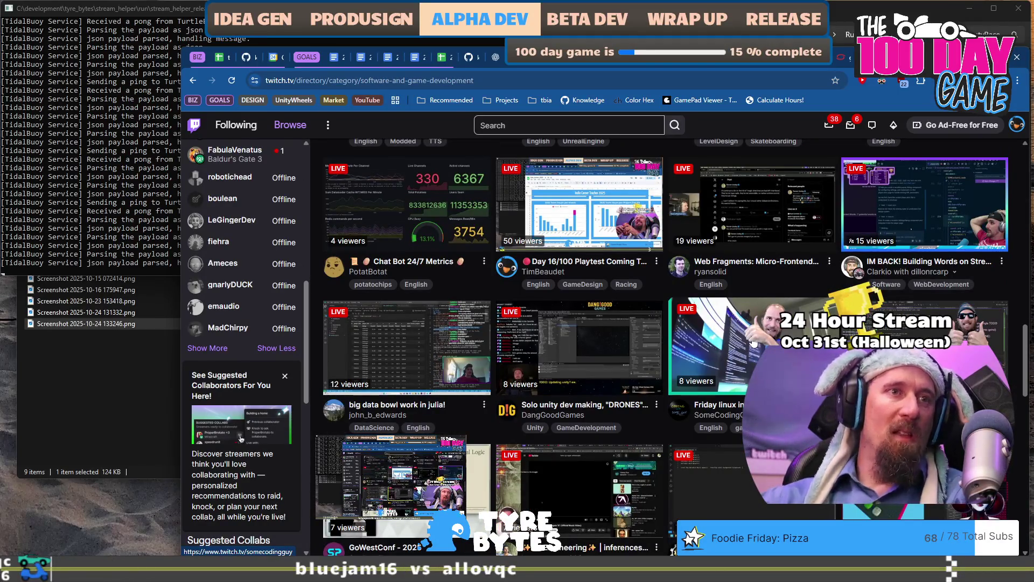
click(700, 350)
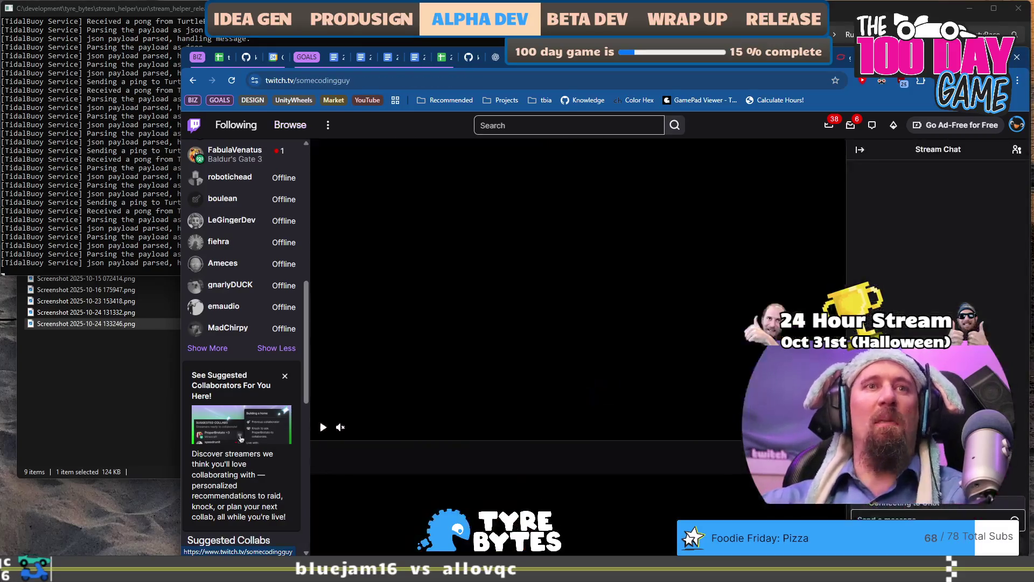
double_click(360, 81)
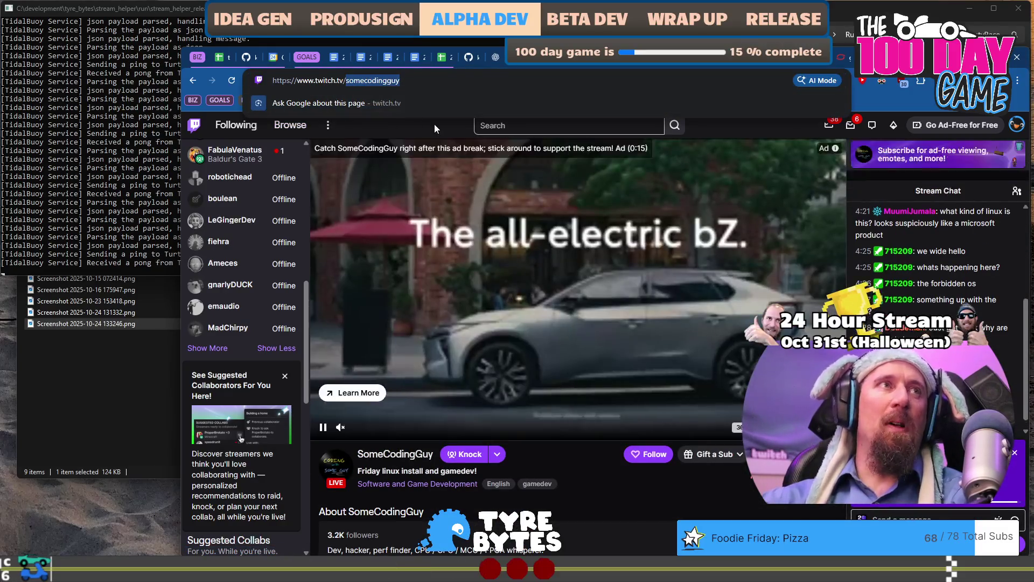